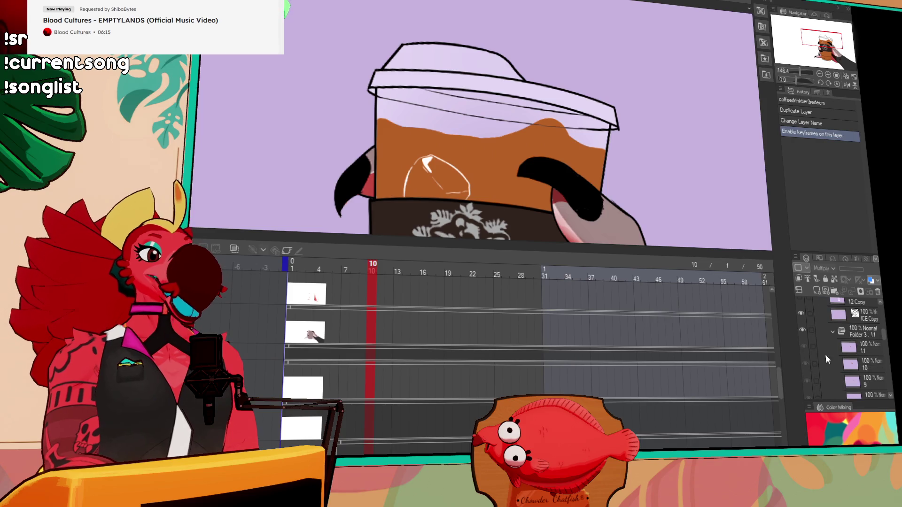
Step: Re-show and select the Folder 3 liquid cels, then go to frame 11's cel
click(803, 331)
click(803, 330)
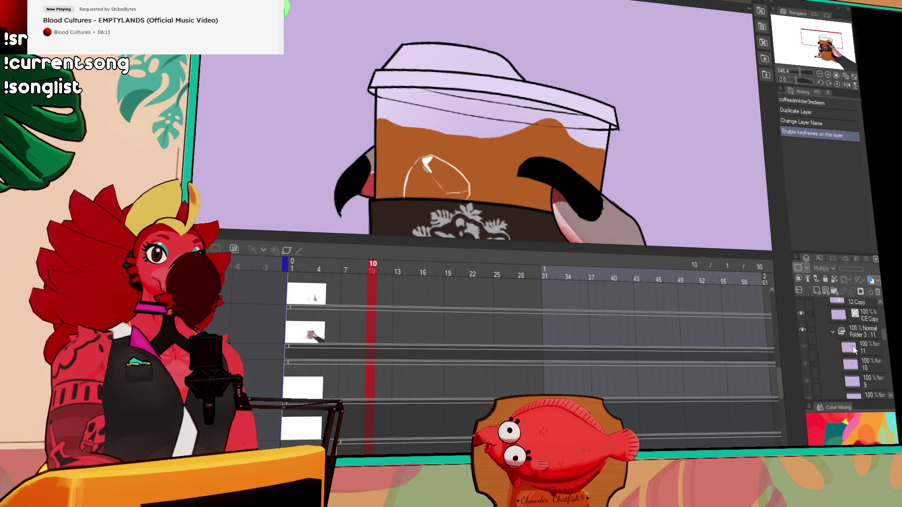
click(867, 335)
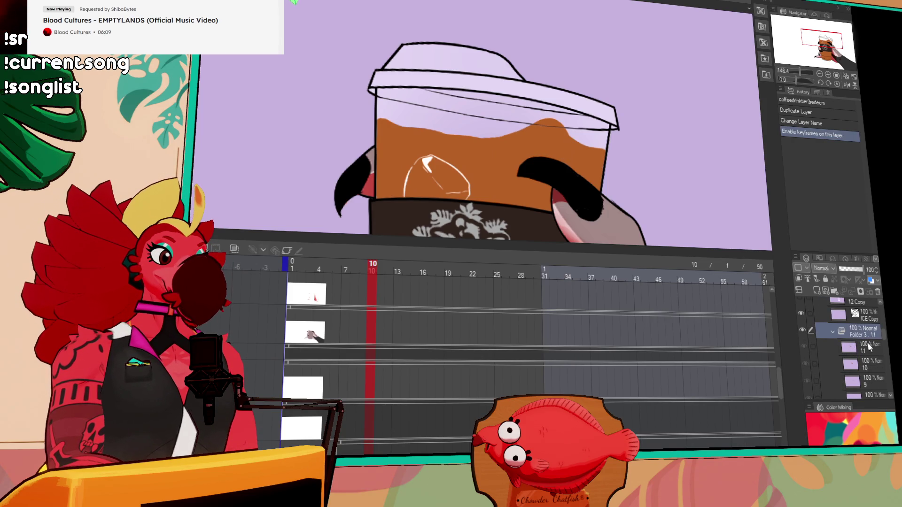
click(381, 271)
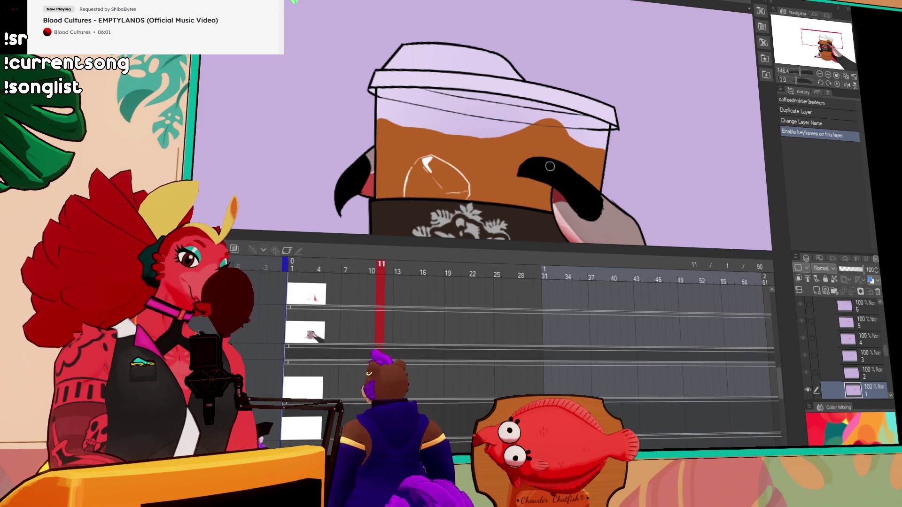
Step: Clear the top of the brown liquid on frame 11 and paint a pink highlight band across it
key(Delete)
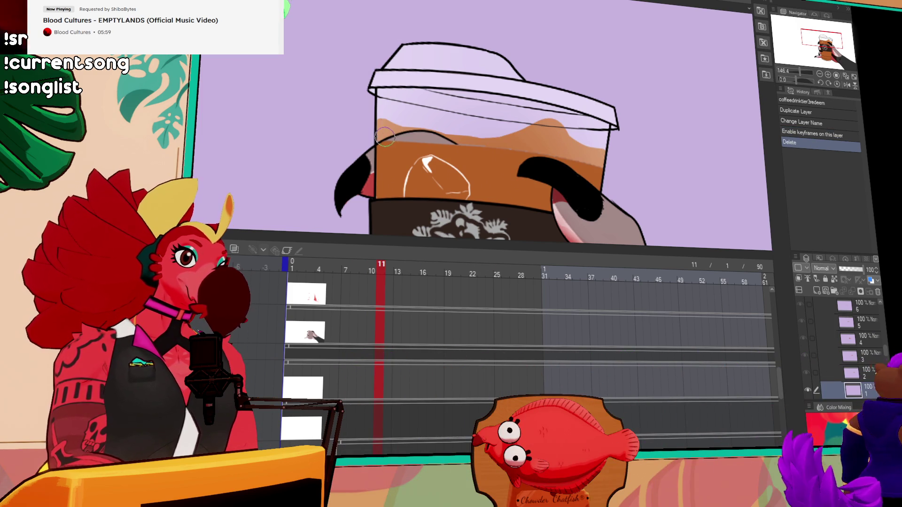
key(ctrl+z)
drag(385, 142, 558, 151)
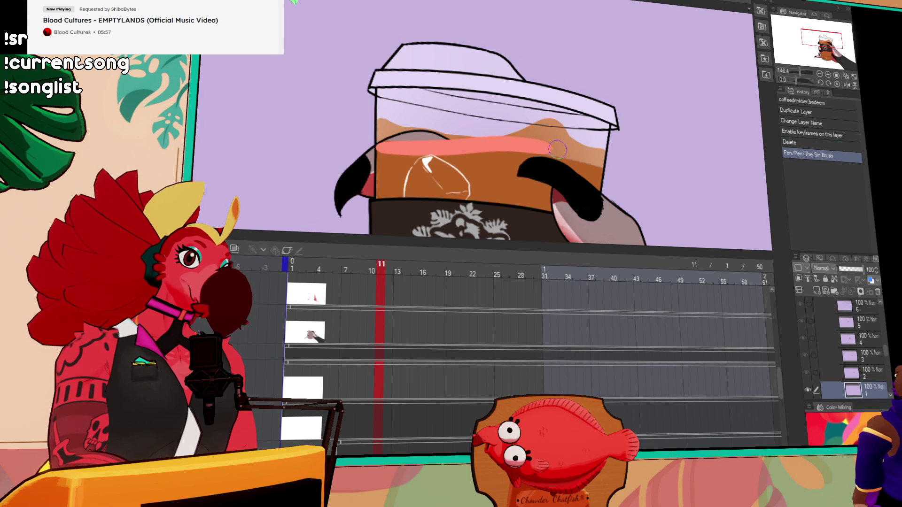
key(ctrl+z)
mouse_move(388, 150)
mouse_down()
mouse_move(559, 150)
mouse_move(587, 164)
mouse_move(574, 156)
mouse_up()
key(ctrl+z)
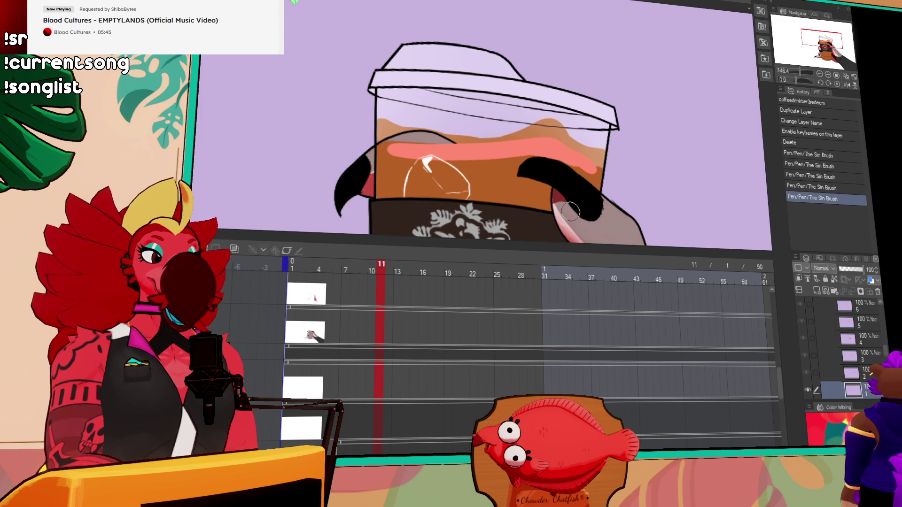
Step: Dab a small red spot near the cup's top left
click(385, 109)
key(ctrl+z)
click(393, 107)
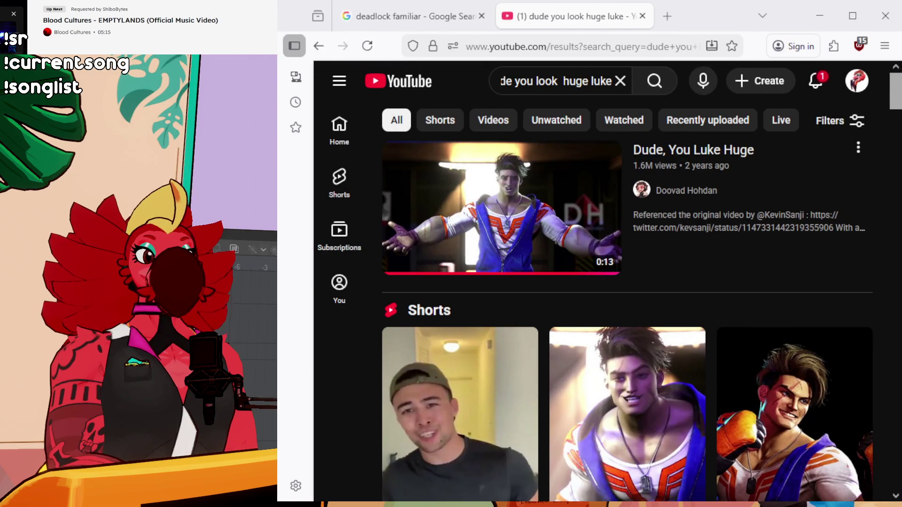
Step: Play the 'Dude, You Luke Huge' video, then search 'duke nukem aliens' and open the first result
click(534, 213)
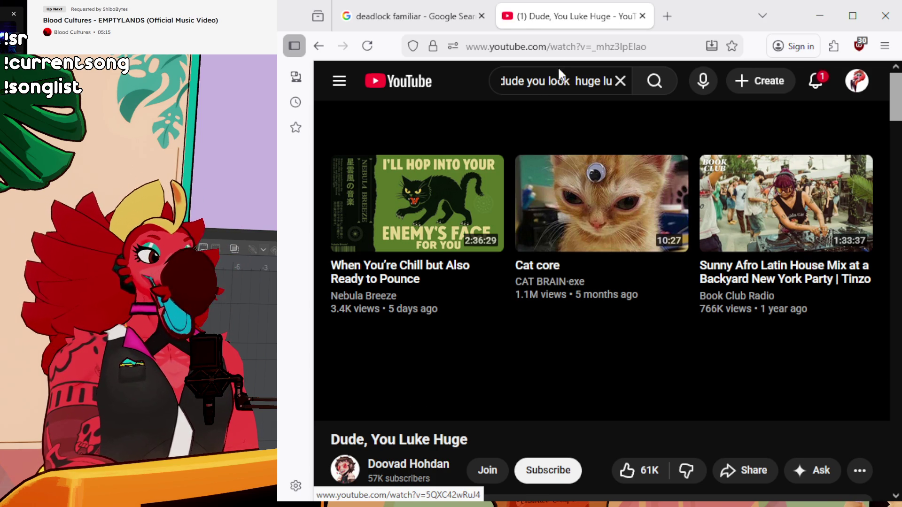
click(584, 74)
key(ctrl+a)
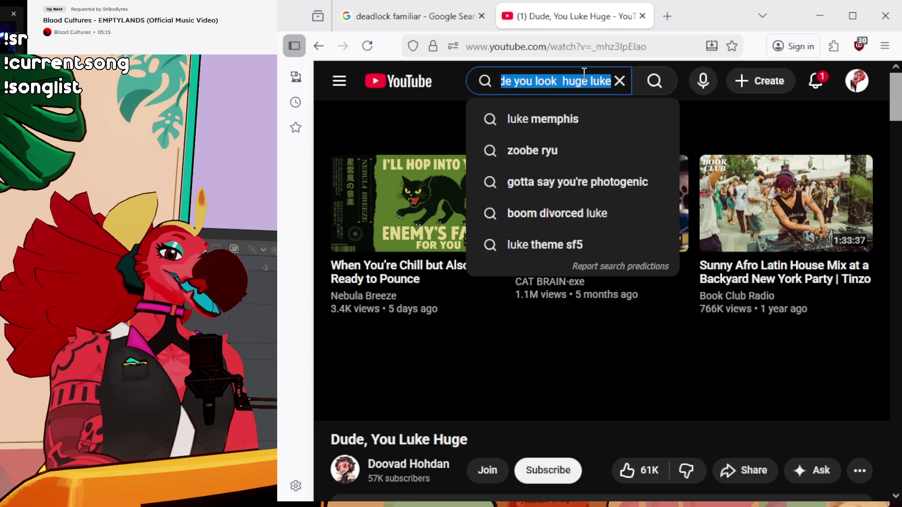
text(duke nukem alien)
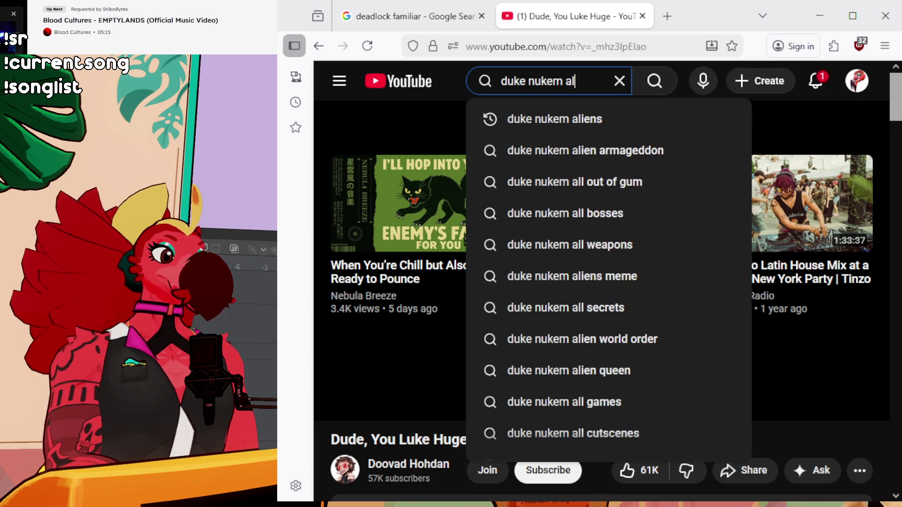
key(Down)
key(Return)
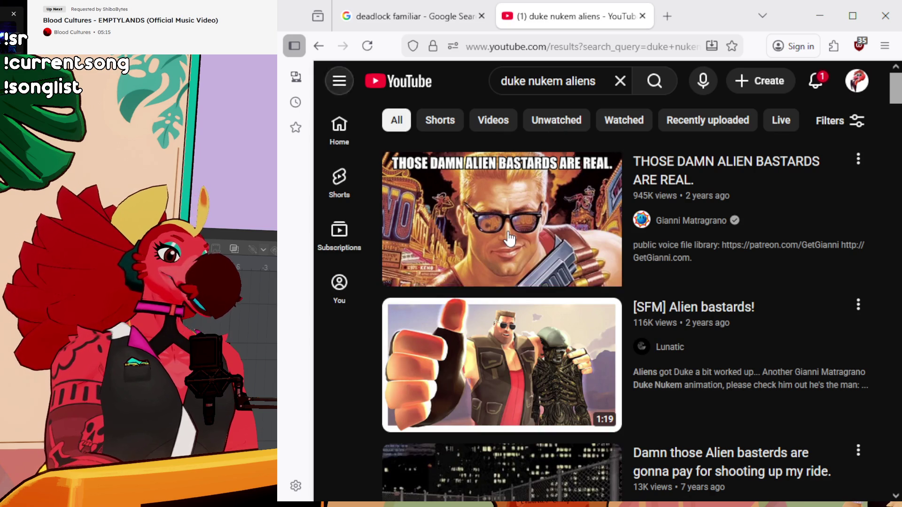
click(510, 237)
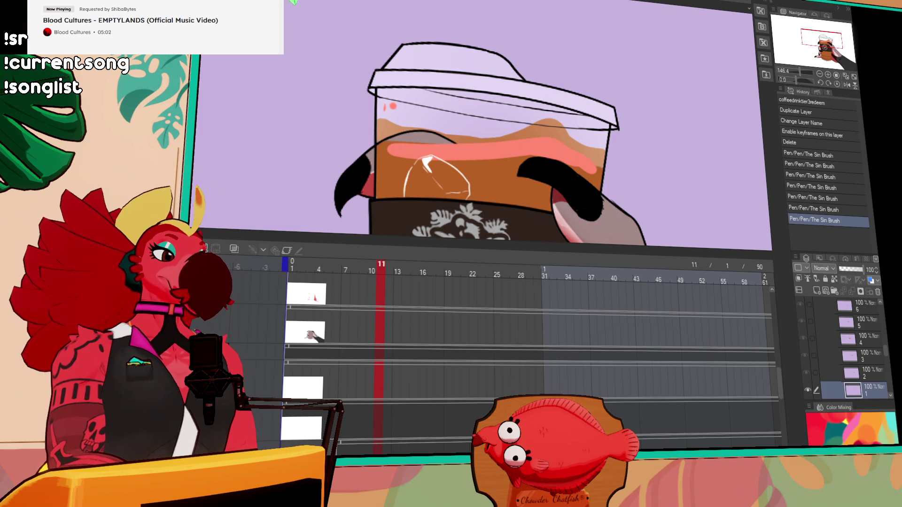
Step: Lengthen frame 11's pink highlight leftward and add small touch-up strokes on the cup
drag(397, 148, 380, 149)
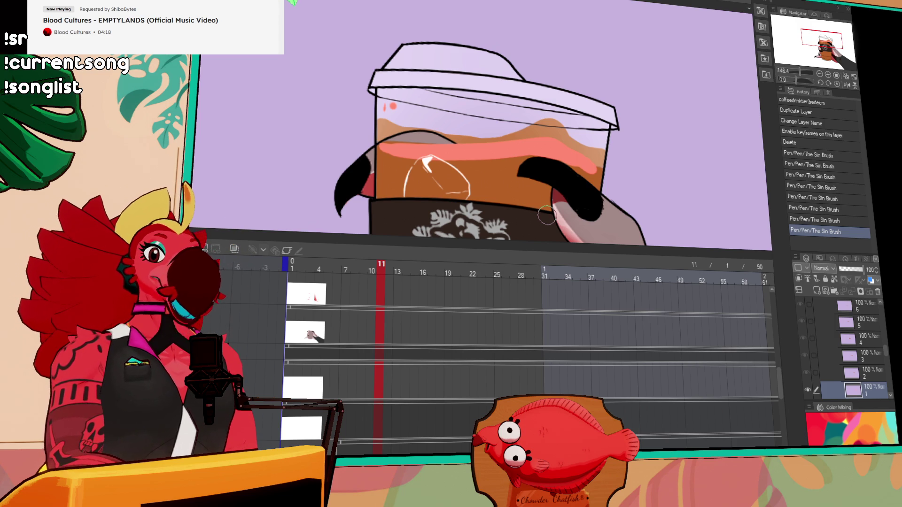
drag(466, 143, 471, 157)
mouse_move(423, 124)
mouse_down()
mouse_move(435, 141)
mouse_move(437, 132)
mouse_up()
key(ctrl+z)
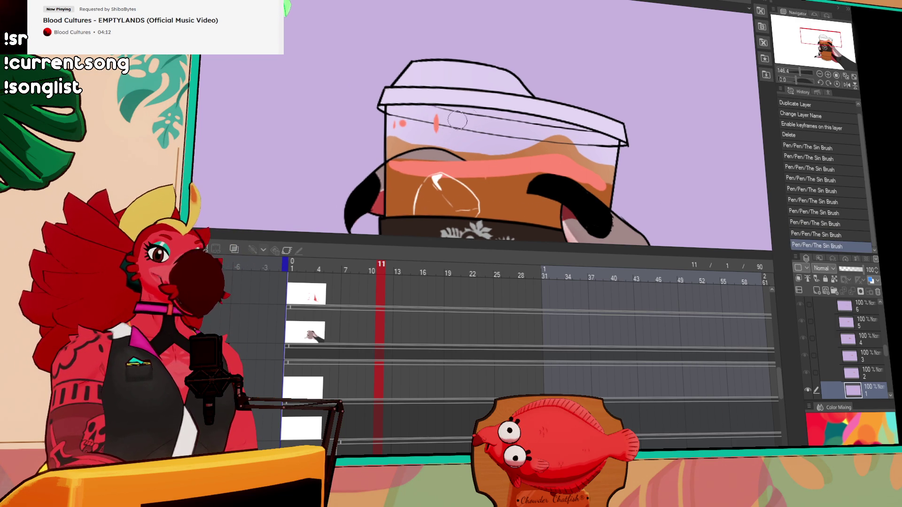
scroll(639, 337, up, 3)
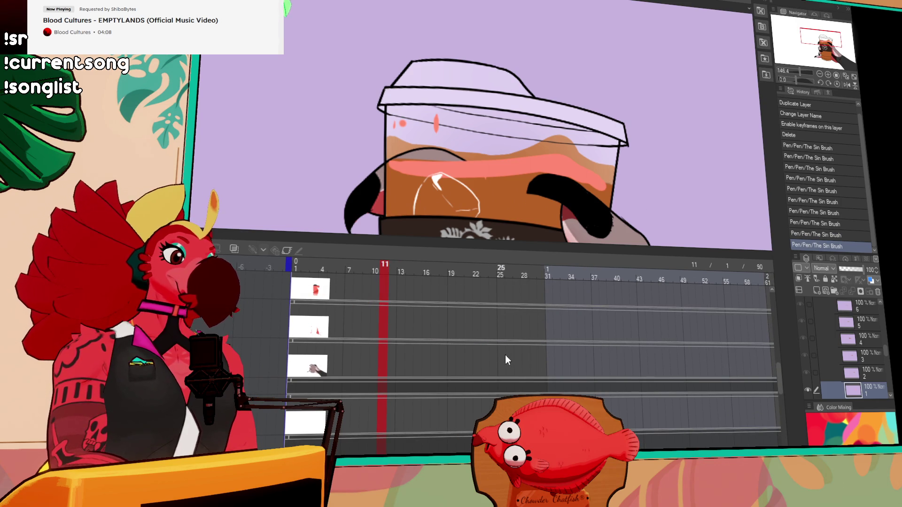
Step: Clear everything on frame 13's cel
scroll(407, 414, down, 1)
click(401, 413)
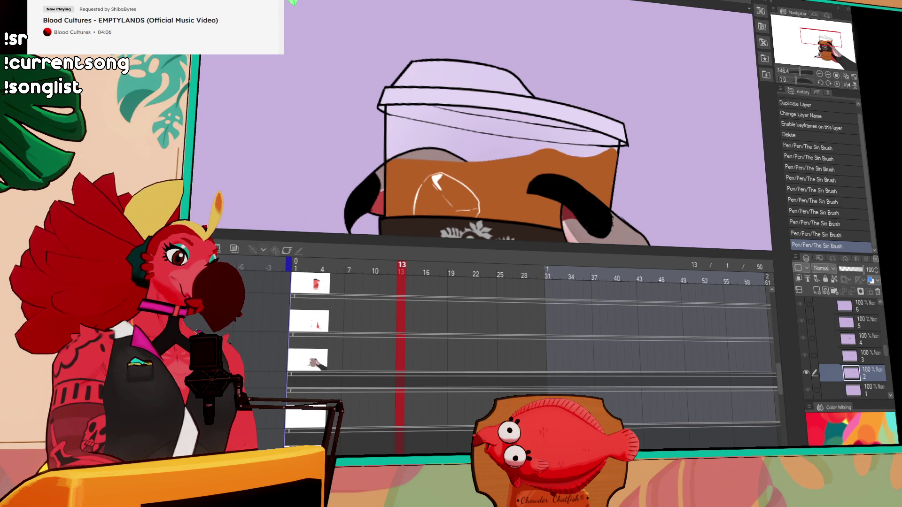
key(ctrl+a)
key(Delete)
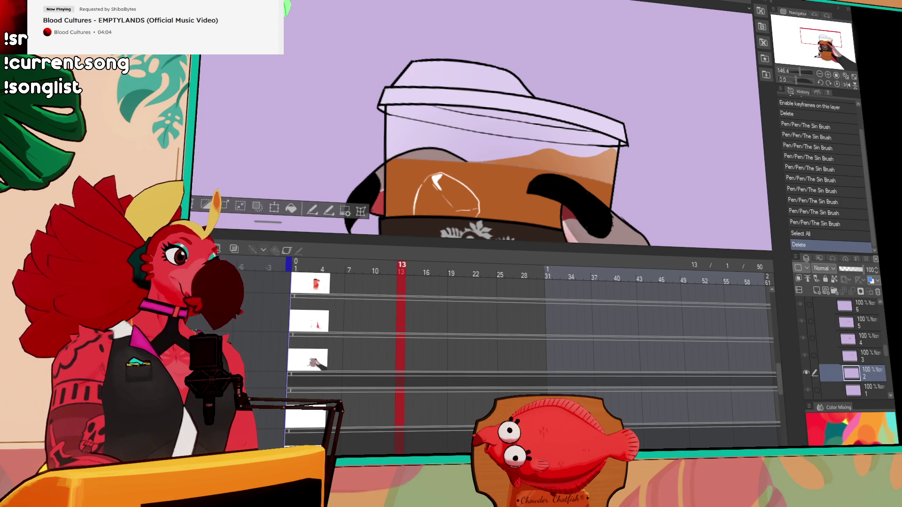
Step: Lasso the cup's upper-left area and erase the red marks inside it on frame 8
click(366, 277)
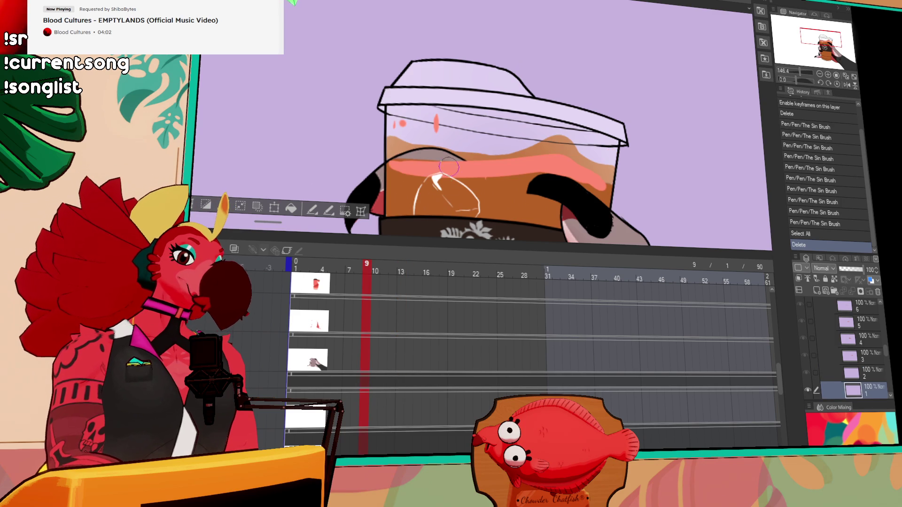
drag(470, 127, 484, 125)
drag(451, 94, 444, 144)
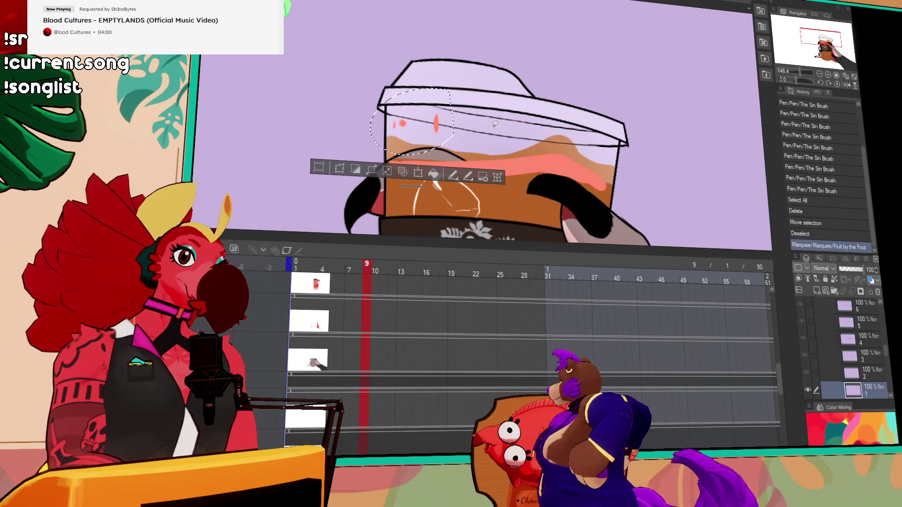
key(ctrl+c)
click(410, 414)
key(ctrl+v)
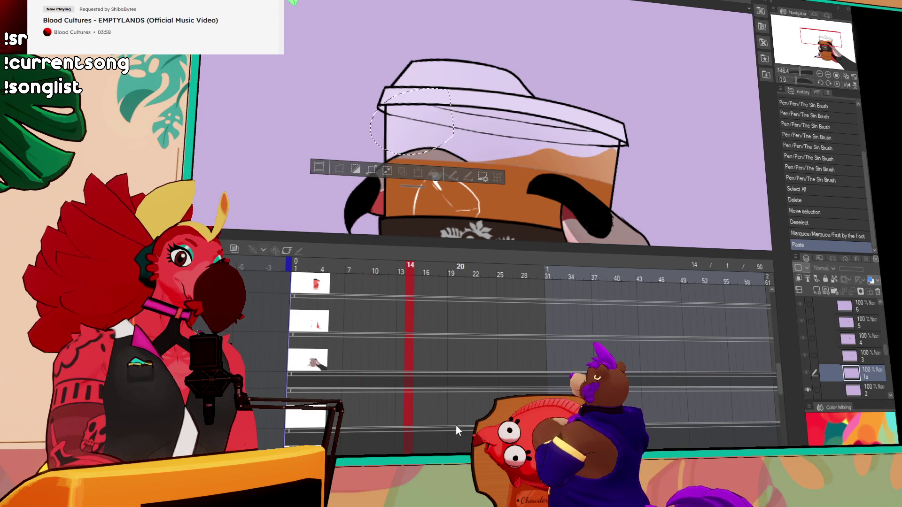
key(ctrl+z)
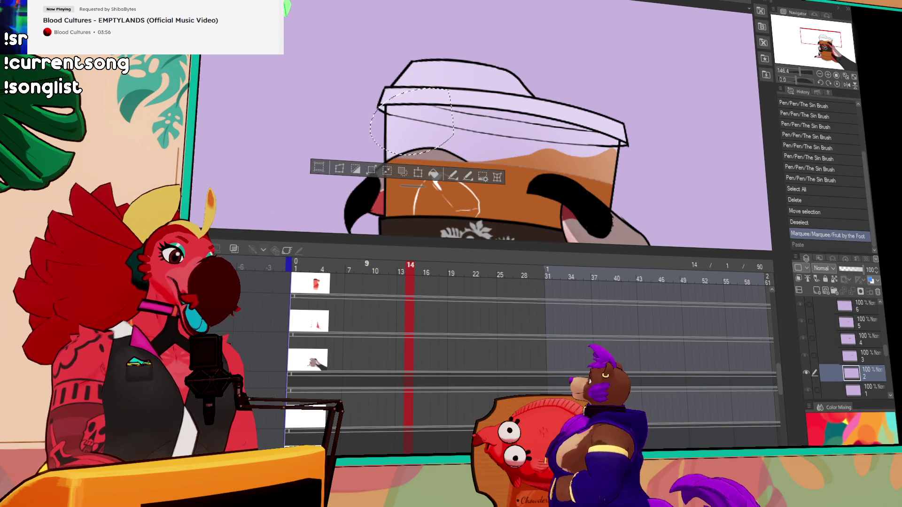
click(358, 414)
mouse_move(437, 118)
mouse_down()
mouse_move(435, 127)
mouse_move(399, 127)
mouse_up()
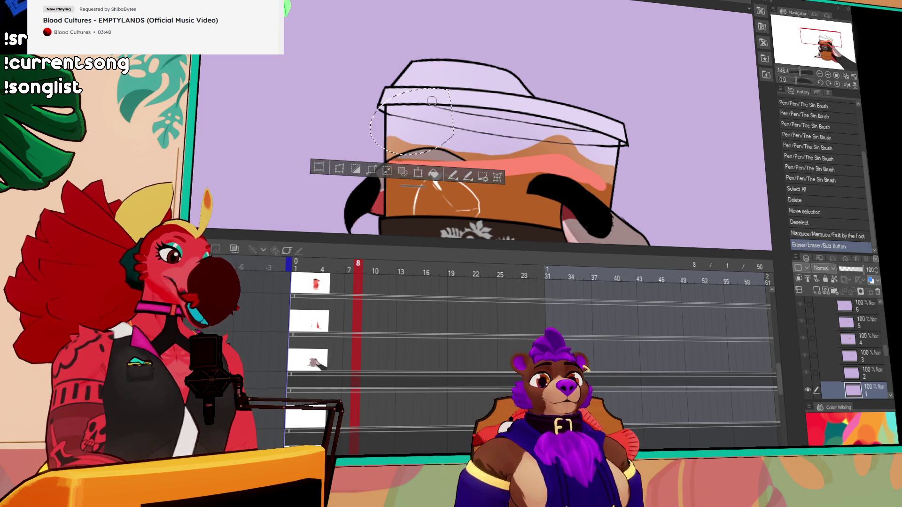
Step: On frame 14, deselect and paint a pink highlight across the liquid to the cup's right edge
key(Right)
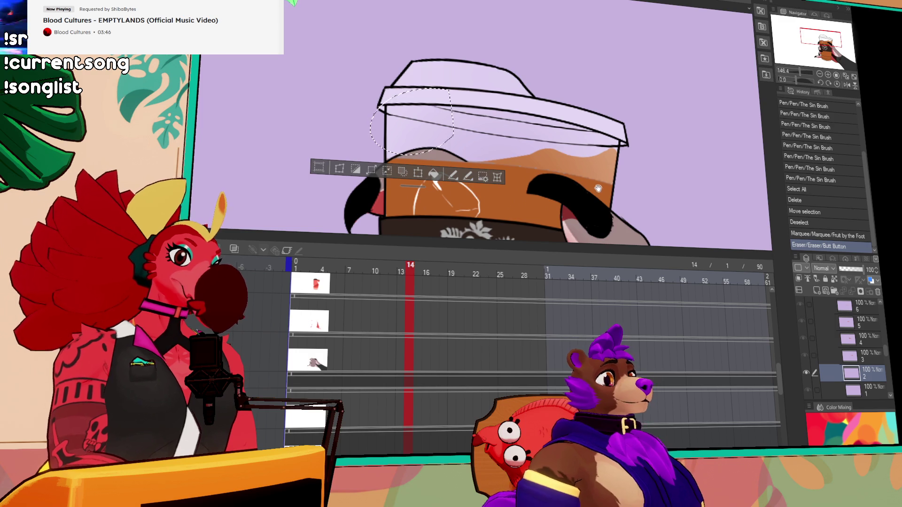
key(ctrl+d)
mouse_move(450, 177)
mouse_down()
mouse_move(501, 179)
mouse_move(482, 176)
mouse_move(563, 163)
mouse_up()
key(ctrl+z)
mouse_move(500, 180)
mouse_down()
mouse_move(571, 164)
mouse_move(582, 173)
mouse_move(587, 164)
mouse_move(556, 169)
mouse_move(617, 157)
mouse_move(620, 188)
mouse_up()
key(ctrl+z)
key(ctrl+z)
key(ctrl+z)
key(ctrl+z)
key(ctrl+z)
key(ctrl+z)
key(ctrl+z)
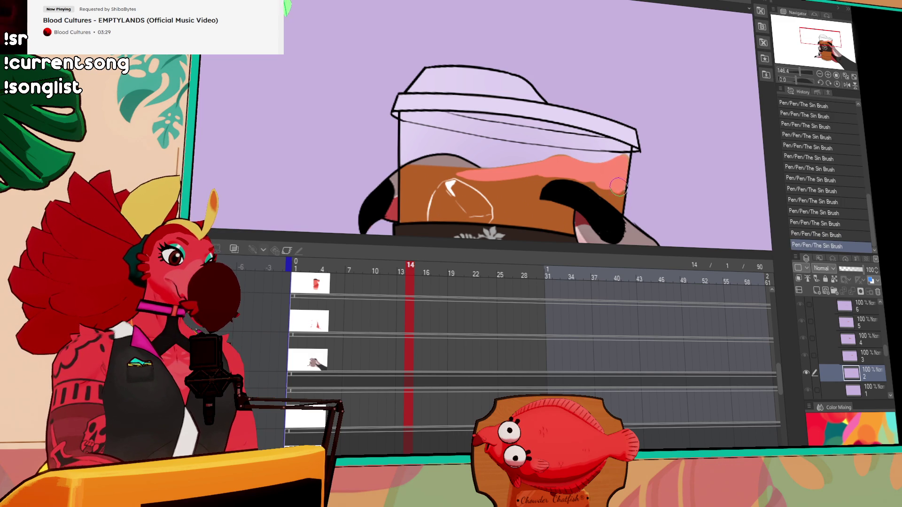
Step: Add a small pink touch-up stroke at the cup's right edge on frame 14
mouse_move(618, 175)
mouse_down()
mouse_move(625, 158)
mouse_move(620, 180)
mouse_up()
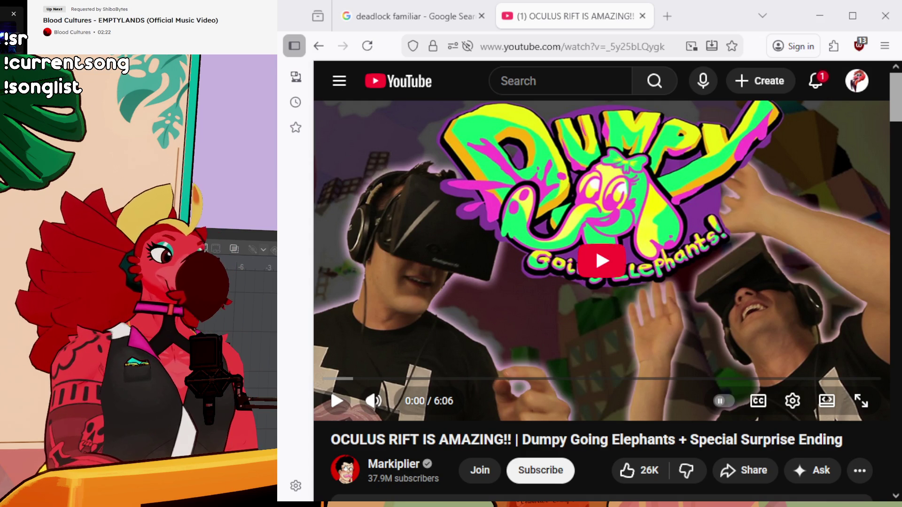
Step: Expand the Oculus Rift video's description with '...more' and scroll through it
scroll(601, 282, down, 2)
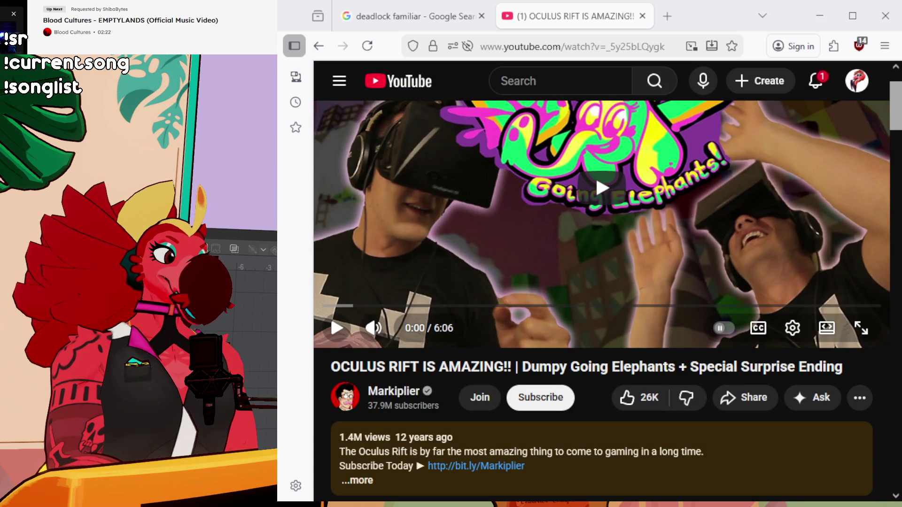
click(384, 454)
scroll(402, 459, down, 3)
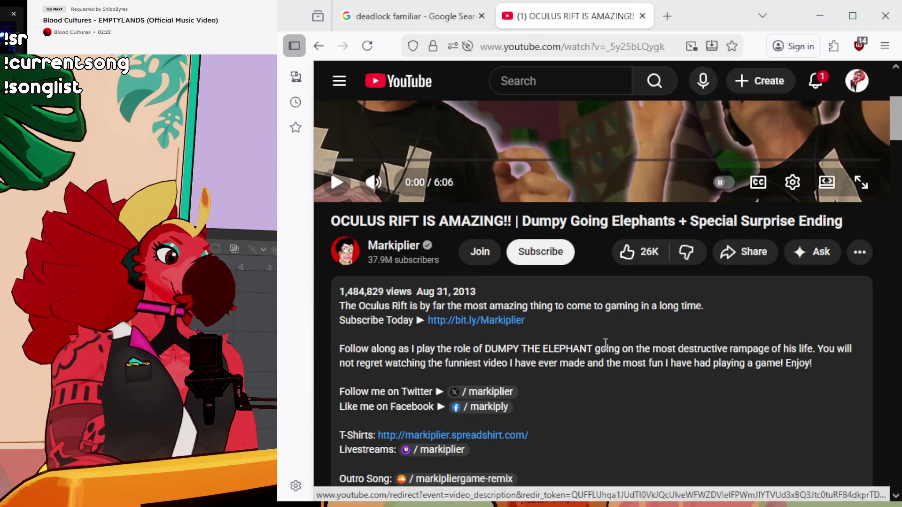
scroll(421, 413, down, 3)
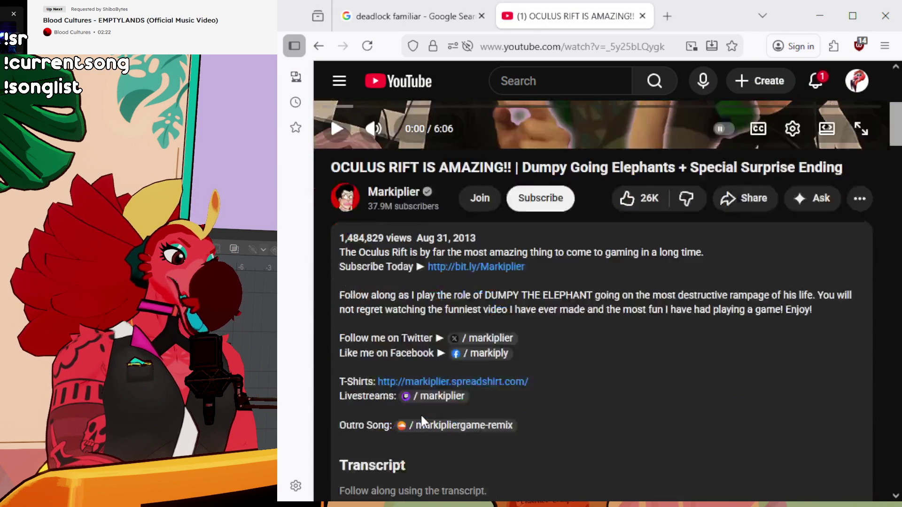
scroll(421, 414, up, 8)
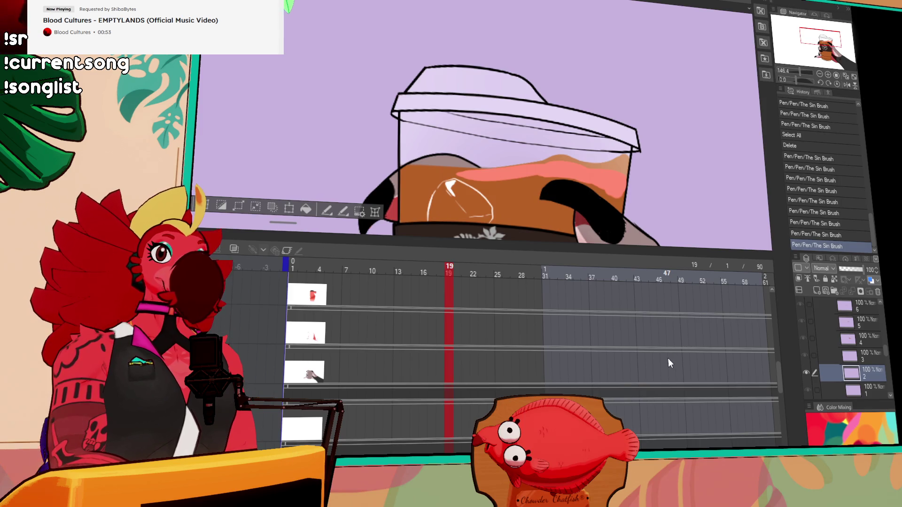
Step: On frame 22, paint a pink band across the coffee surface, then jump to frame 28
key(Right)
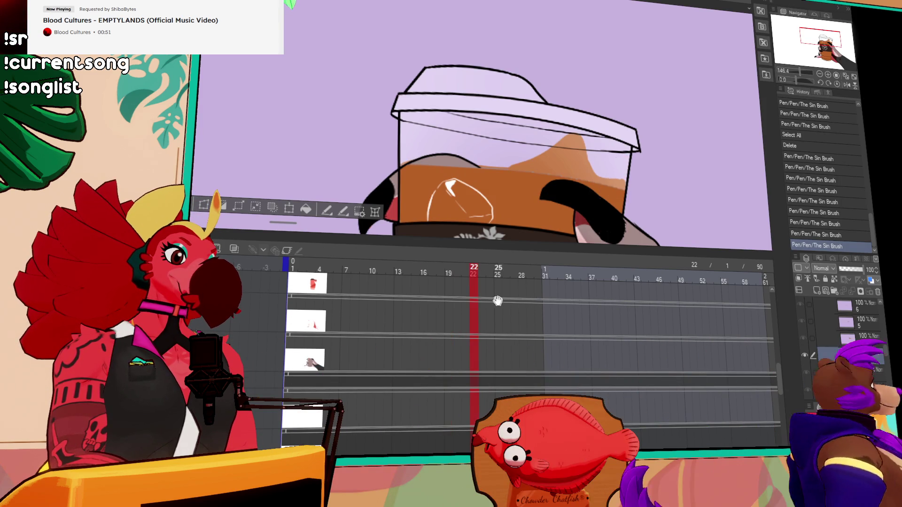
drag(506, 174, 561, 162)
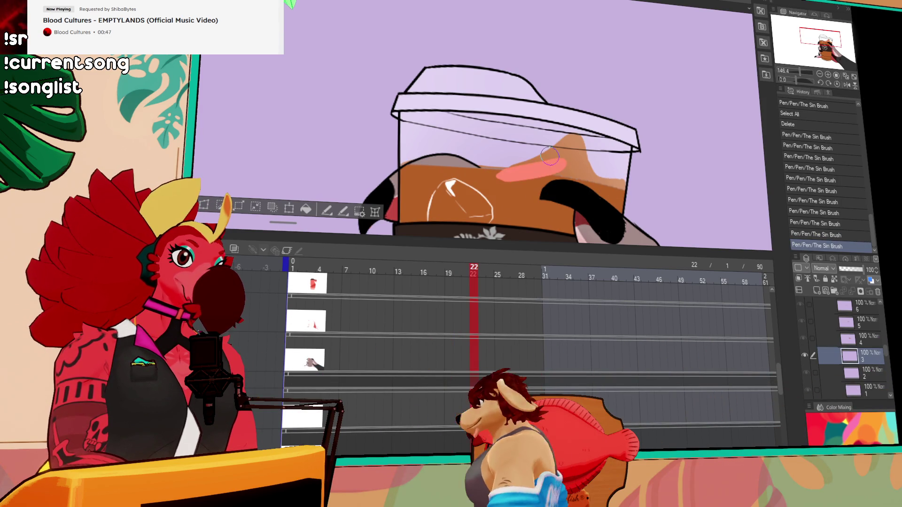
key(ctrl+z)
mouse_move(502, 175)
mouse_down()
mouse_move(598, 178)
mouse_move(584, 151)
mouse_up()
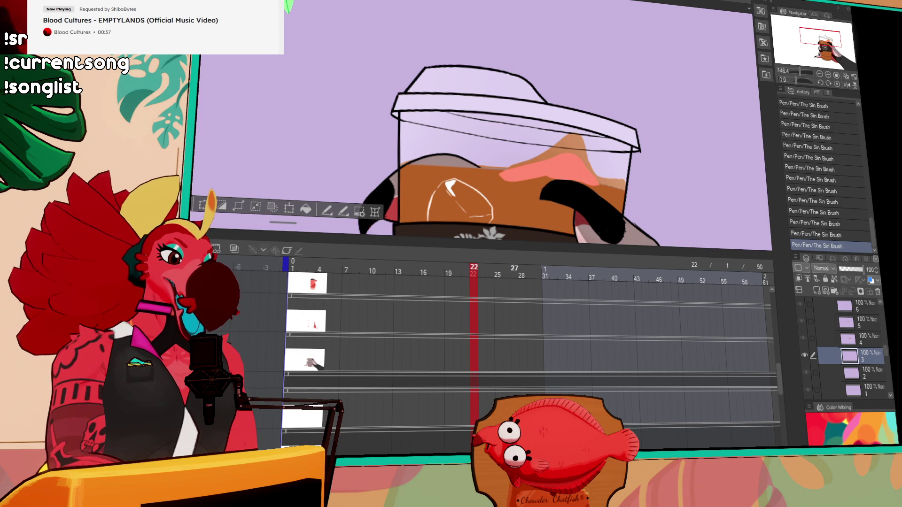
click(522, 269)
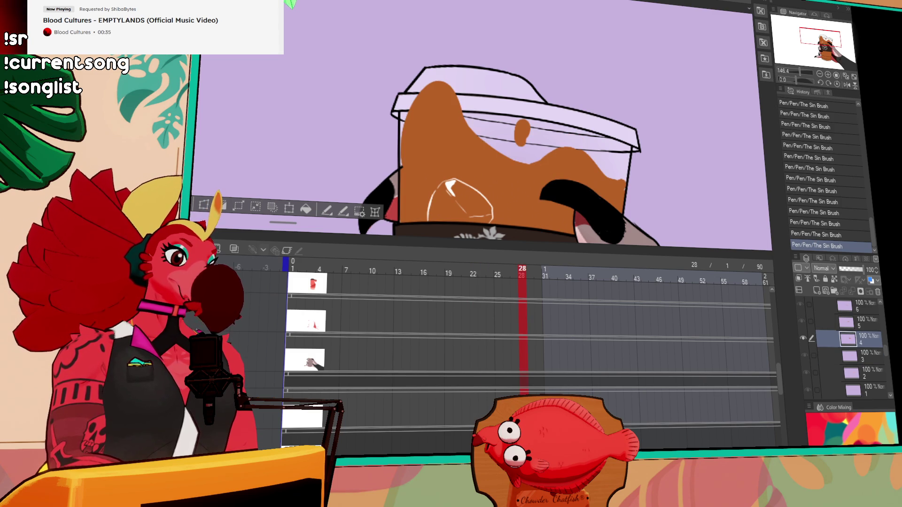
Step: Delete frame 28's orange blob and paint a wavy pink band across the coffee to the cup's right side
key(Delete)
mouse_move(392, 181)
mouse_down()
mouse_move(425, 150)
mouse_move(462, 166)
mouse_move(418, 160)
mouse_move(498, 166)
mouse_move(441, 152)
mouse_move(502, 174)
mouse_up()
key(ctrl+z)
key(ctrl+z)
key(ctrl+z)
mouse_move(430, 174)
mouse_down()
mouse_move(458, 155)
mouse_move(472, 165)
mouse_move(470, 155)
mouse_move(606, 176)
mouse_up()
key(ctrl+z)
key(ctrl+z)
key(ctrl+z)
key(ctrl+z)
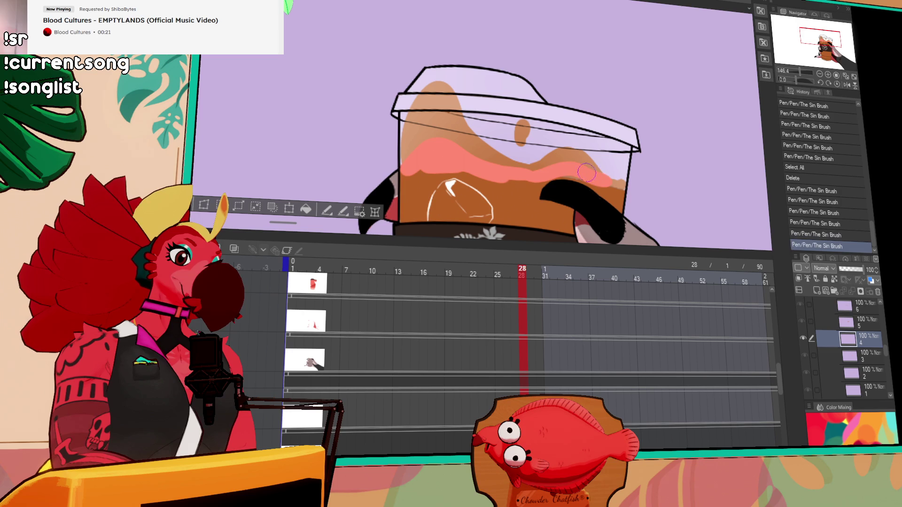
key(ctrl+z)
mouse_move(533, 175)
mouse_down()
mouse_move(594, 182)
mouse_move(564, 190)
mouse_move(585, 201)
mouse_up()
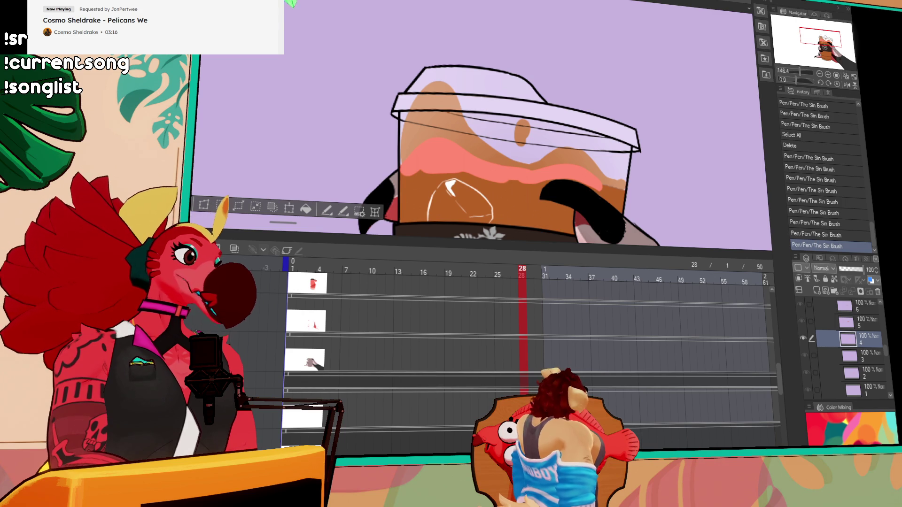
key(ctrl+Tab)
key(ctrl+Tab)
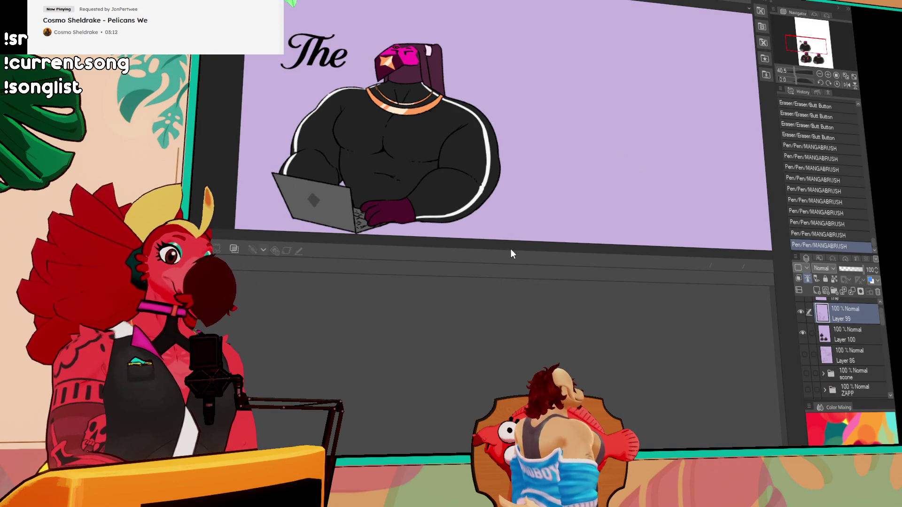
drag(536, 264, 536, 437)
scroll(493, 42, up, 5)
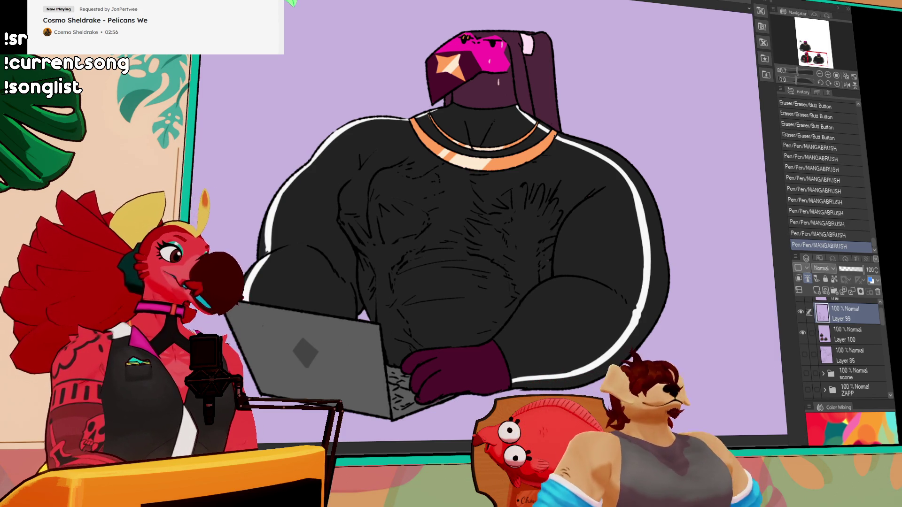
scroll(432, 399, down, 5)
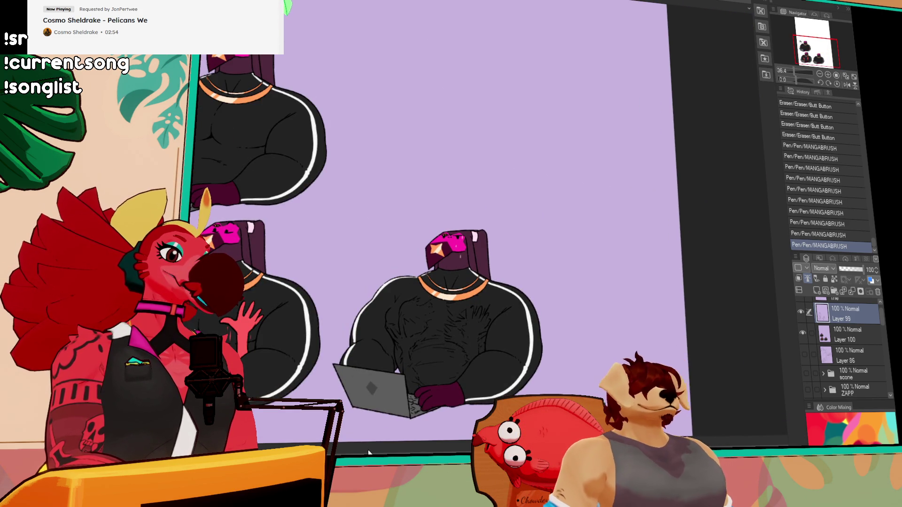
mouse_move(371, 444)
mouse_down()
mouse_move(372, 231)
mouse_move(371, 277)
mouse_up()
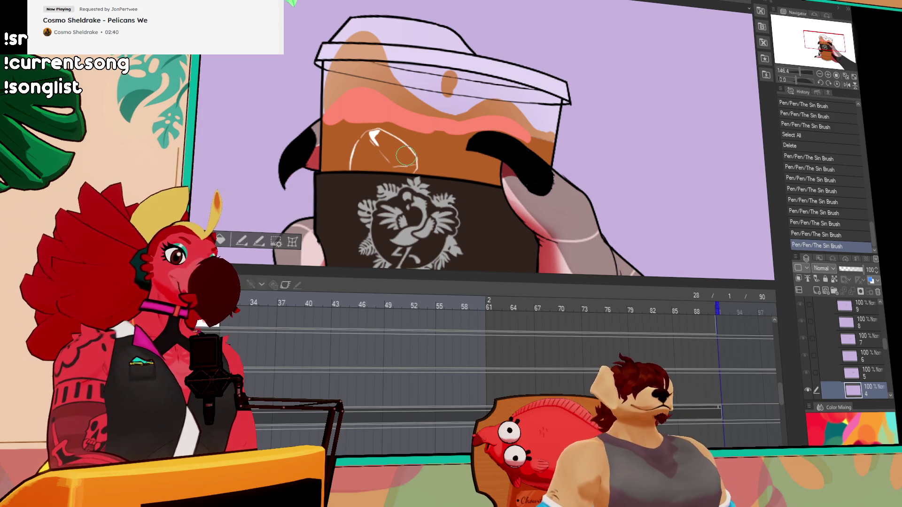
Step: Move to frame 32, clear its cel's old drawing and center the cup
click(852, 374)
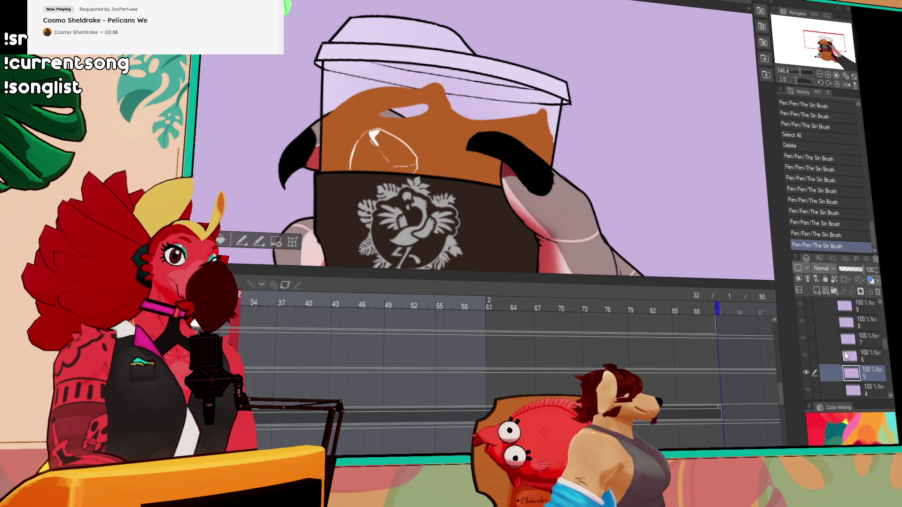
key(ctrl+a)
key(Delete)
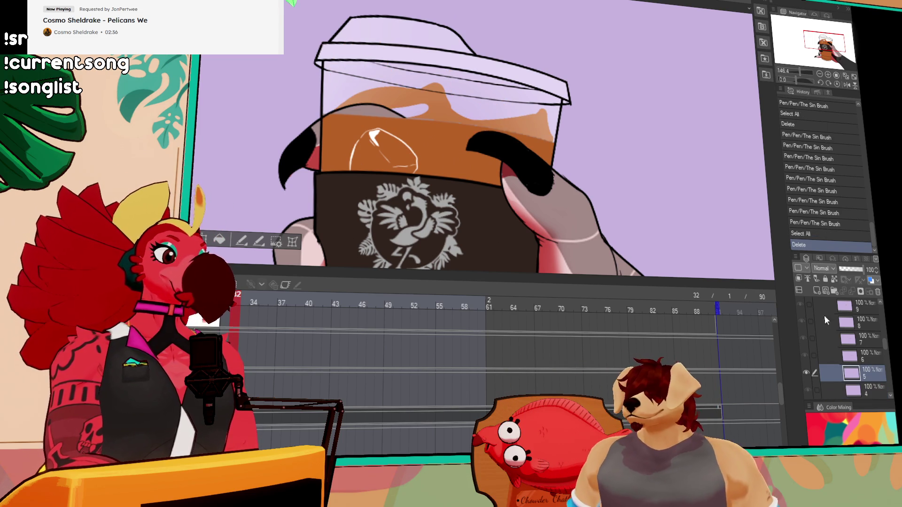
drag(562, 168, 654, 207)
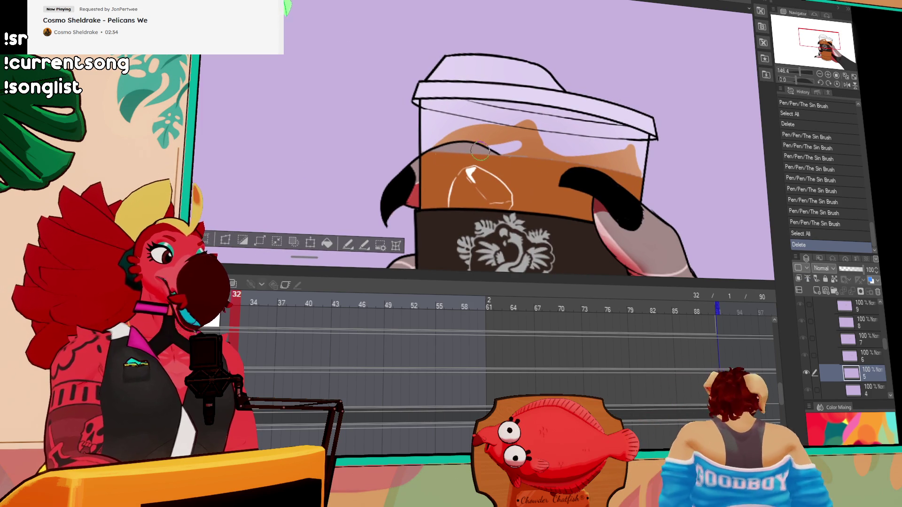
click(451, 155)
key(ctrl+d)
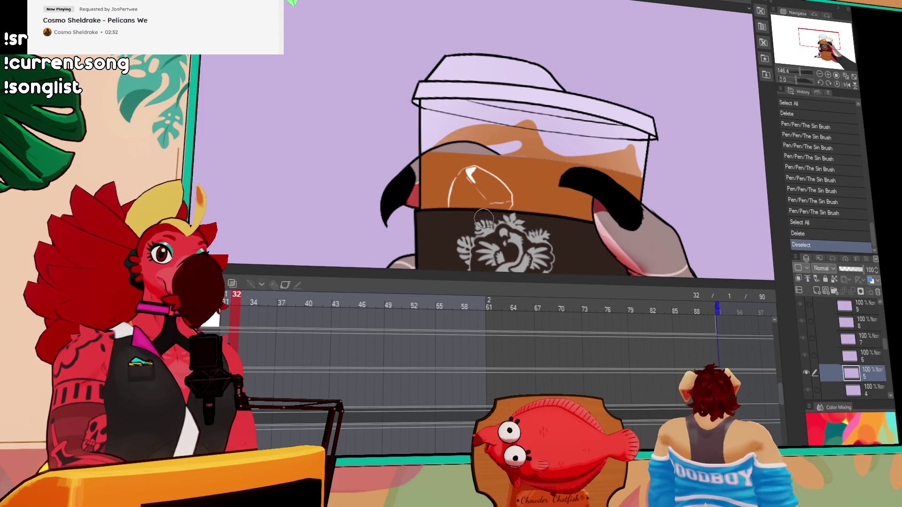
Step: Paint a thick pink band across the coffee surface on frame 32
drag(441, 152, 514, 148)
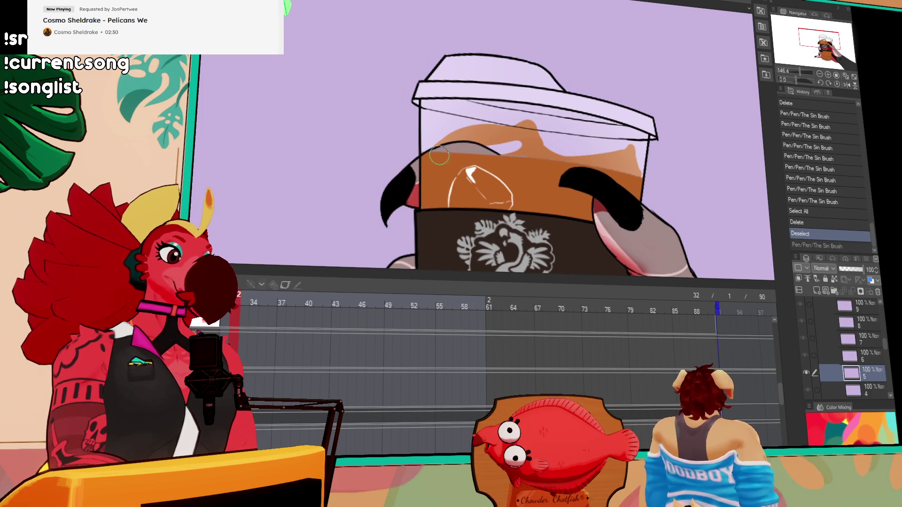
key(ctrl+z)
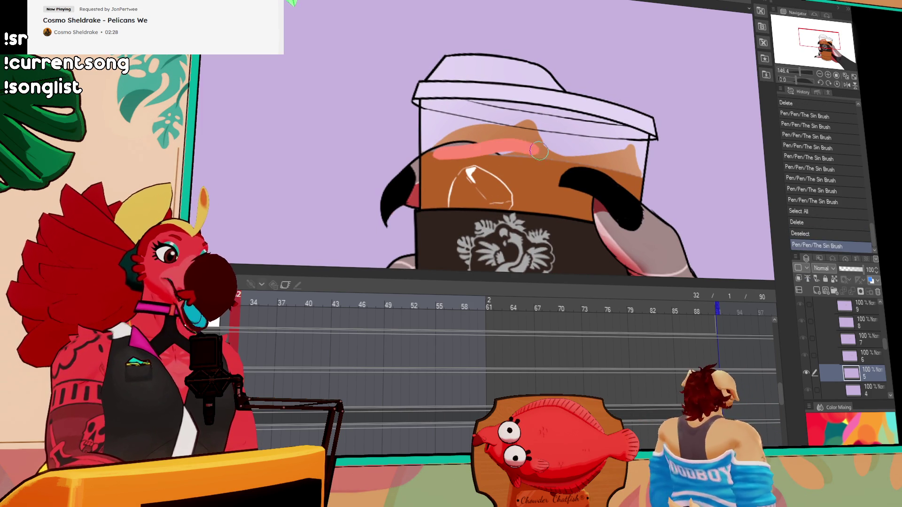
drag(447, 155, 544, 155)
key(ctrl+z)
drag(445, 156, 548, 159)
key(ctrl+z)
drag(447, 154, 551, 163)
drag(493, 160, 635, 175)
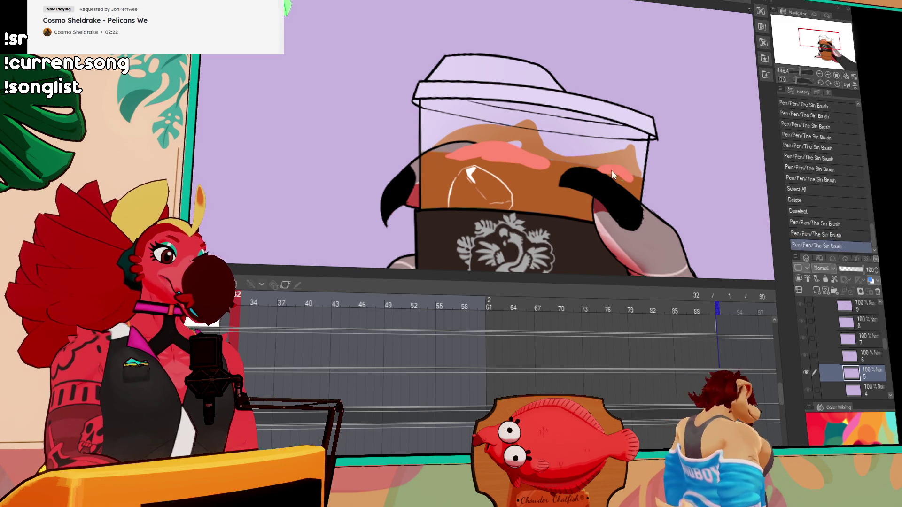
key(ctrl+z)
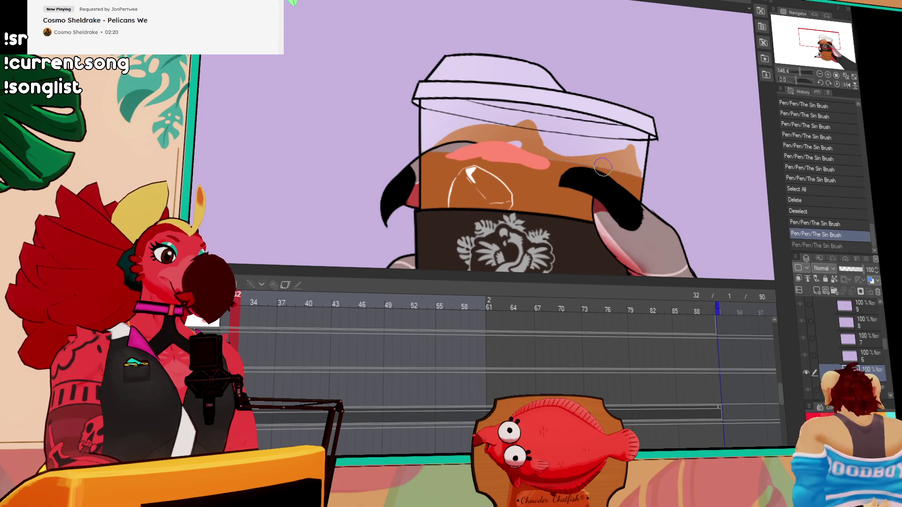
Step: Add pink highlight strokes at the coffee's right end, then switch to frame 36's cel
drag(604, 169, 634, 175)
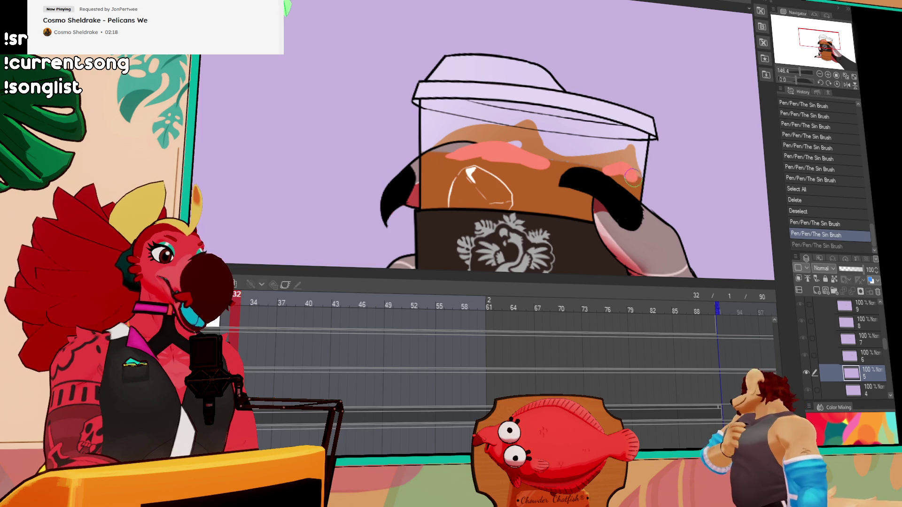
key(ctrl+y)
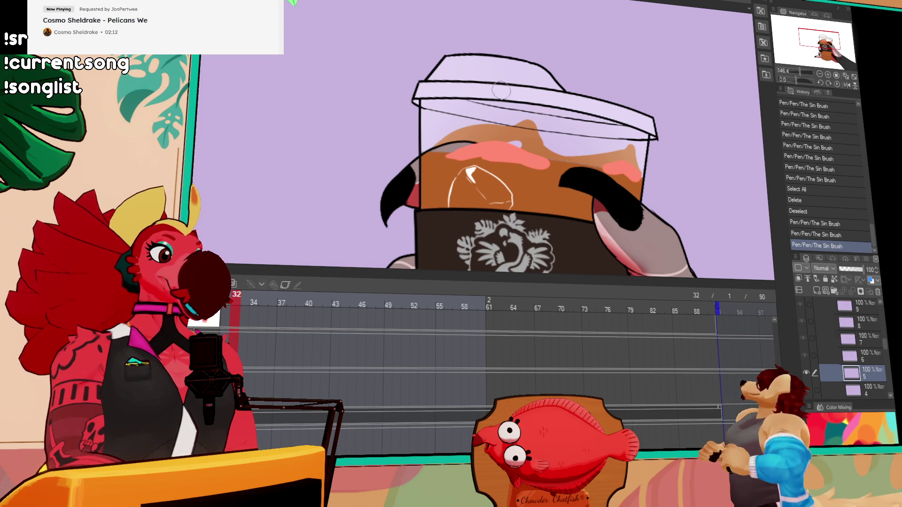
mouse_move(637, 165)
mouse_down()
mouse_move(630, 155)
mouse_move(651, 181)
mouse_up()
key(ctrl+z)
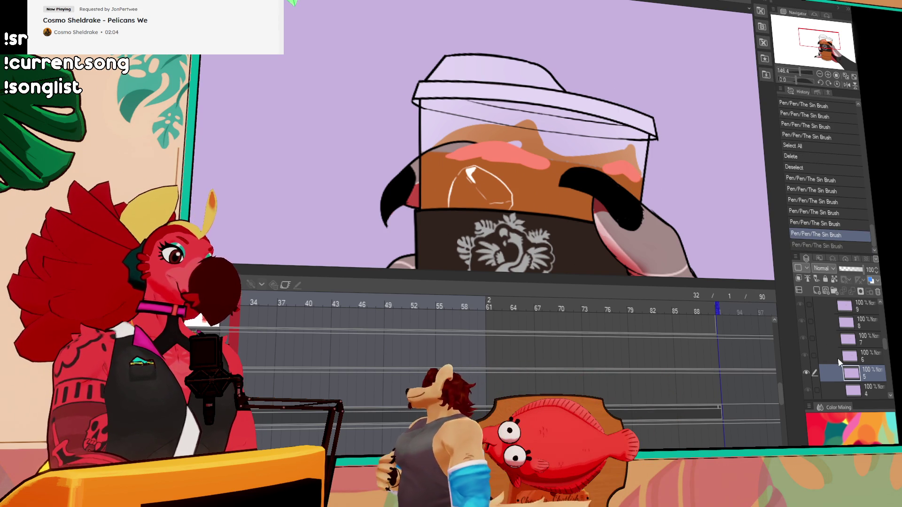
click(853, 359)
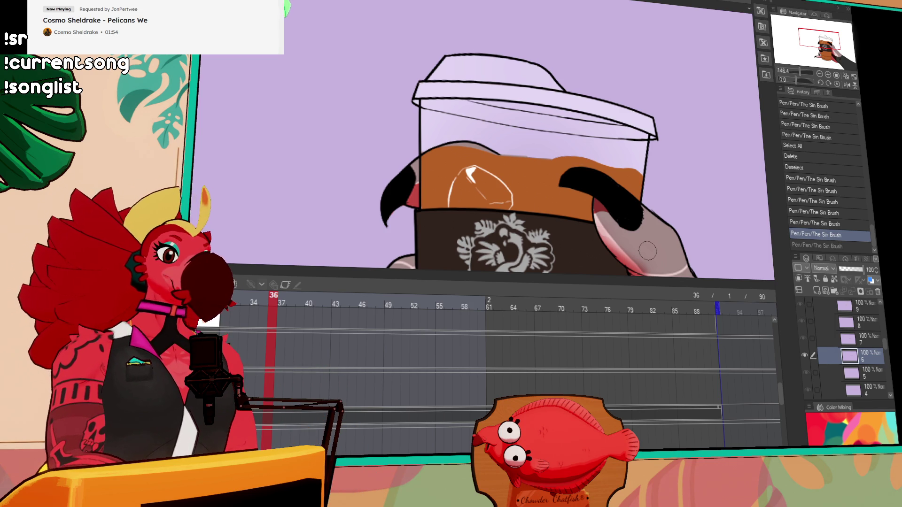
Step: Clear the drawings from the cels at frames 36, 40 and 43
key(ctrl+a)
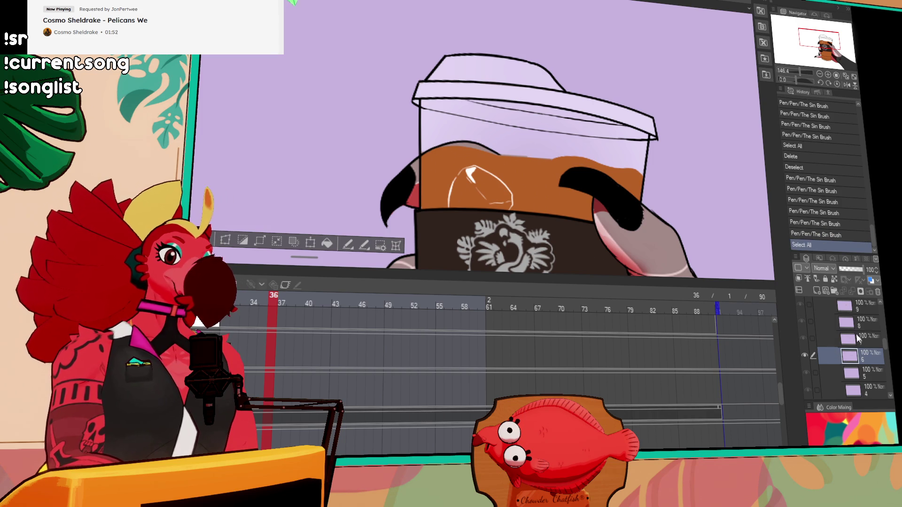
key(Delete)
click(864, 337)
key(ctrl+a)
key(Delete)
click(865, 325)
key(Delete)
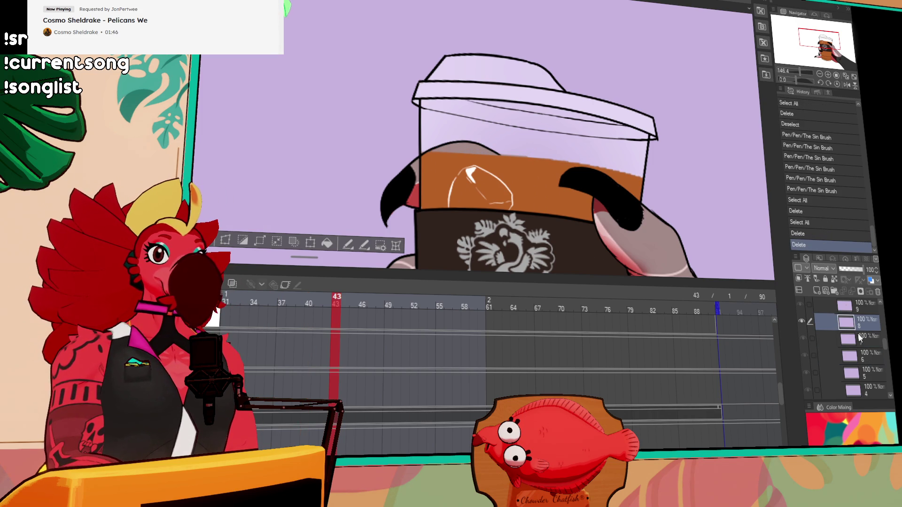
key(ctrl+a)
key(Delete)
Step: Clear the frame 82 cel, undoing an accidental brush mark
scroll(862, 337, up, 1)
click(864, 334)
key(ctrl+a)
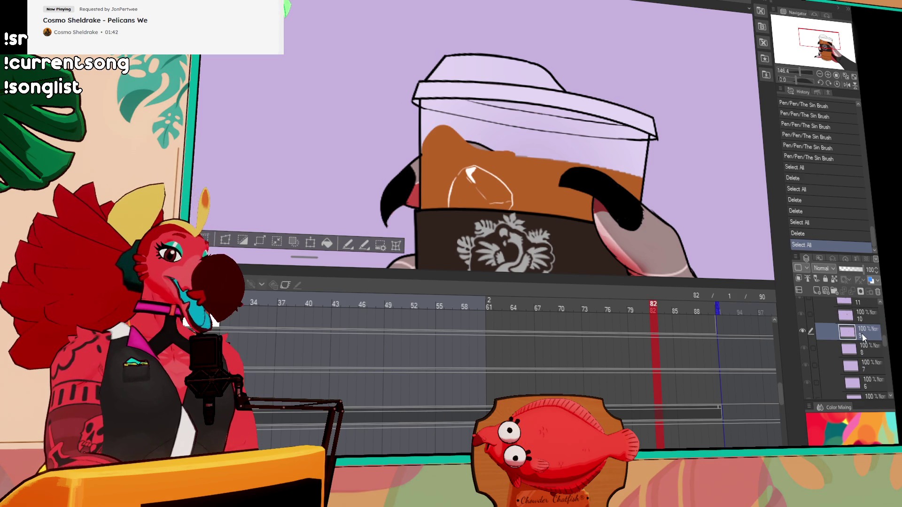
key(Delete)
key(ctrl+z)
key(Delete)
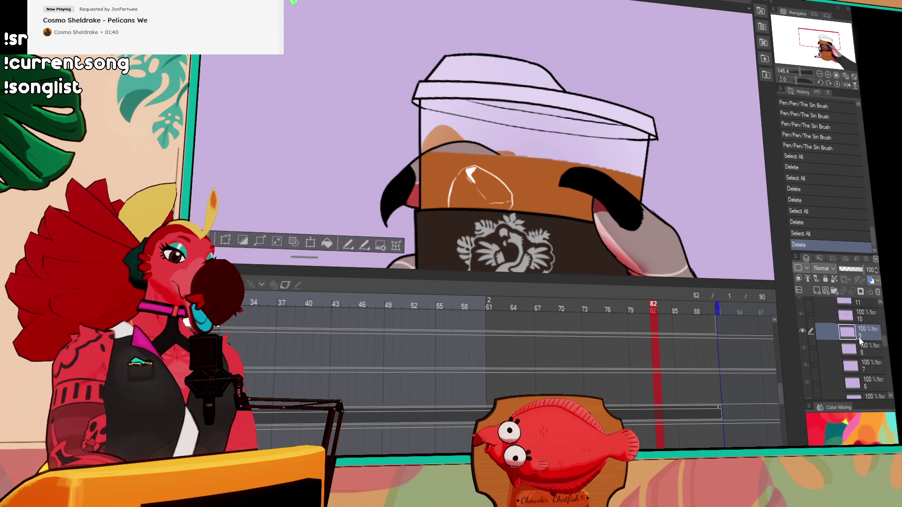
click(425, 151)
key(ctrl+z)
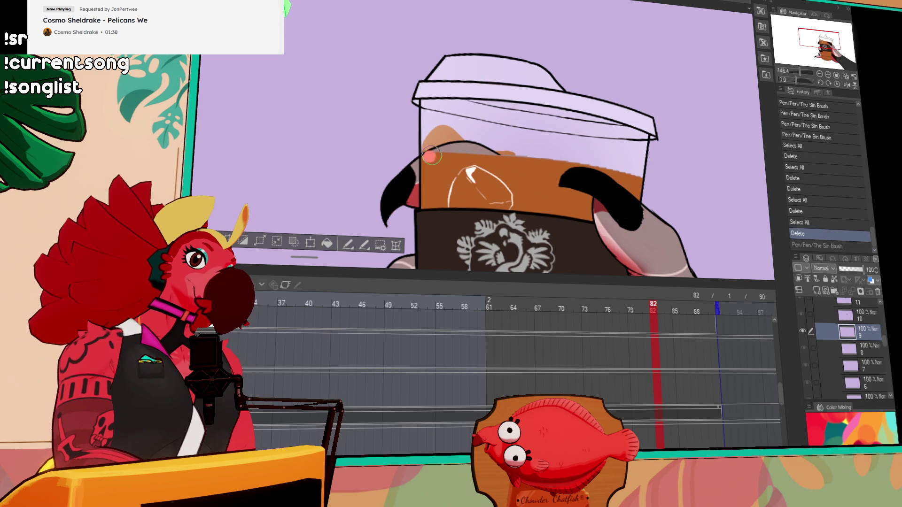
Step: Paint a pink stroke with The Sin Brush along the coffee's top edge on layer 9
drag(425, 149, 507, 157)
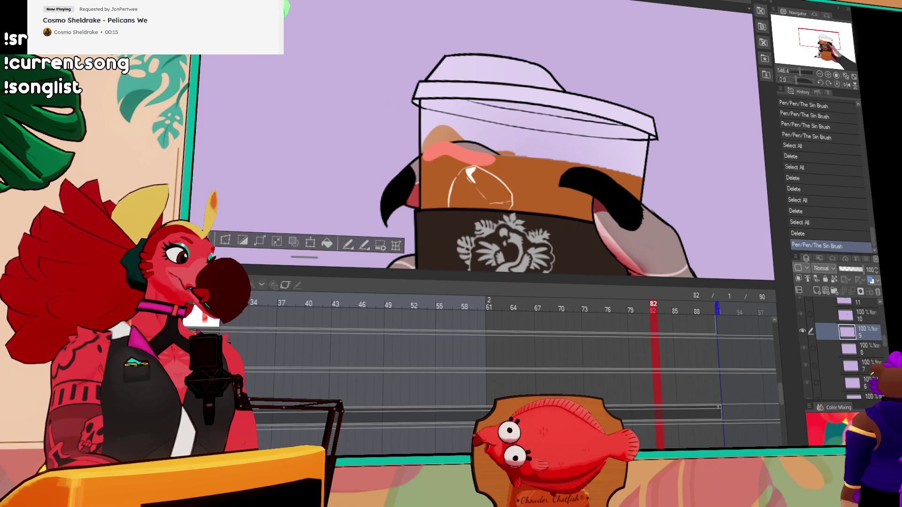
key(ctrl+Tab)
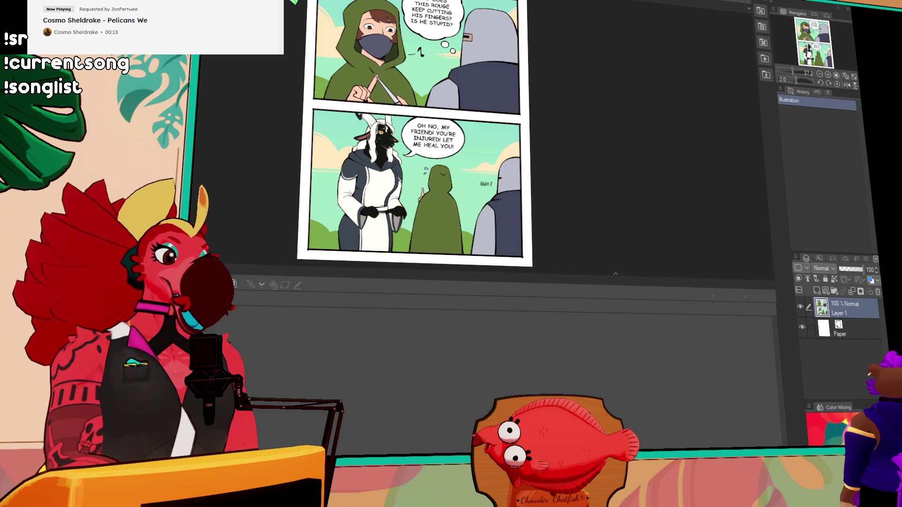
Step: Bring the comic page's top panel into view and paste the two-panel image as Layer 2
scroll(322, 139, up, 3)
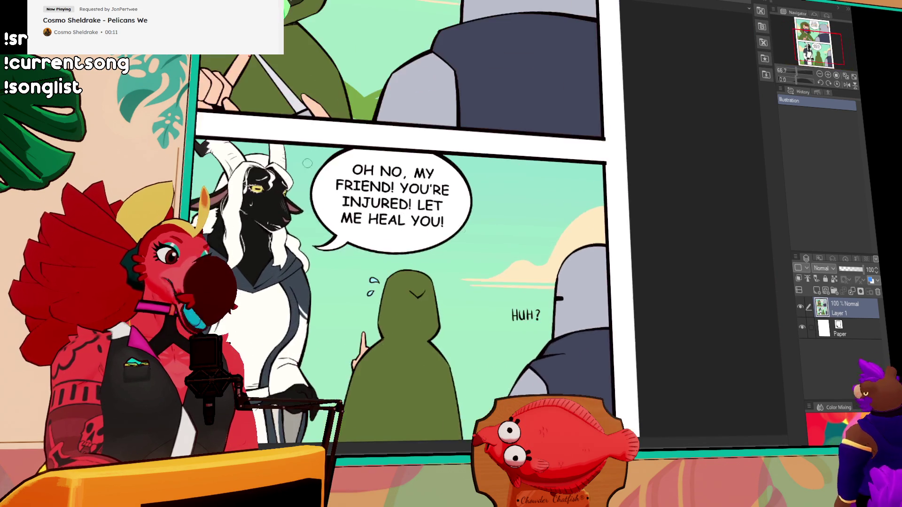
mouse_move(322, 139)
mouse_down()
mouse_move(503, 260)
mouse_move(510, 247)
mouse_up()
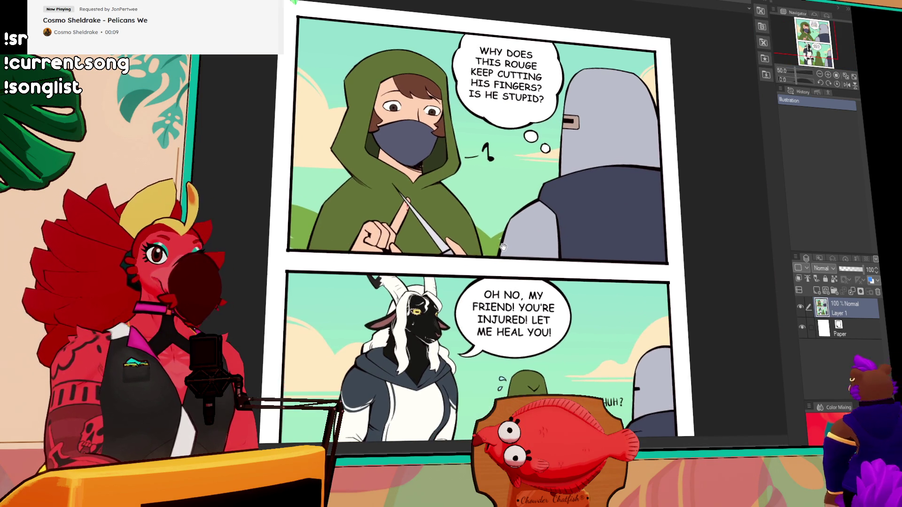
scroll(490, 290, down, 1)
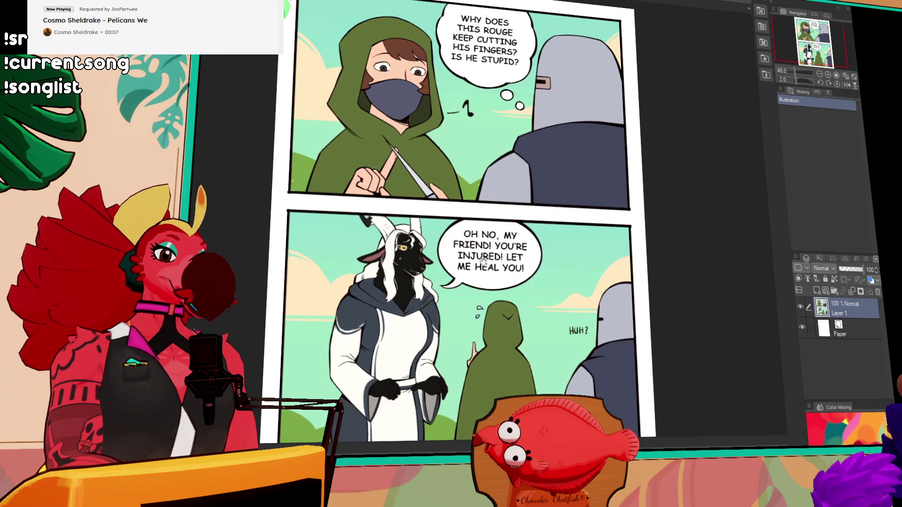
scroll(490, 291, down, 1)
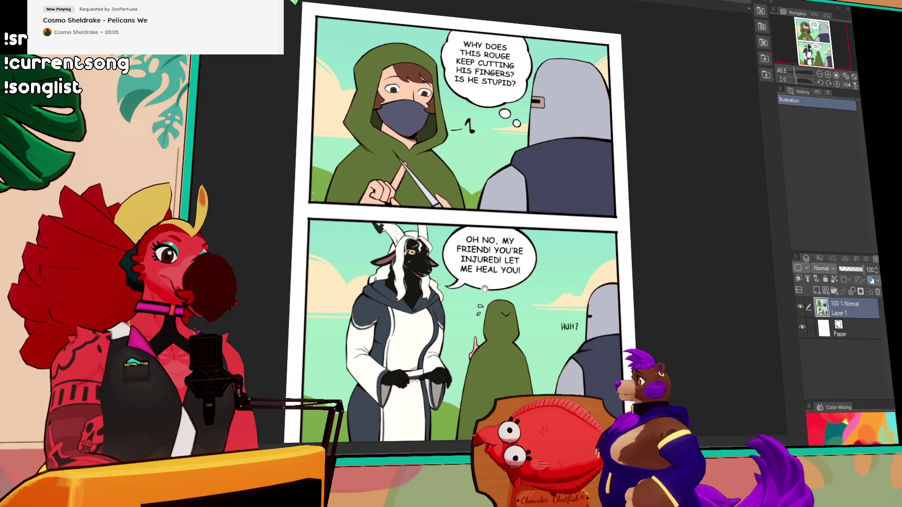
scroll(460, 287, up, 1)
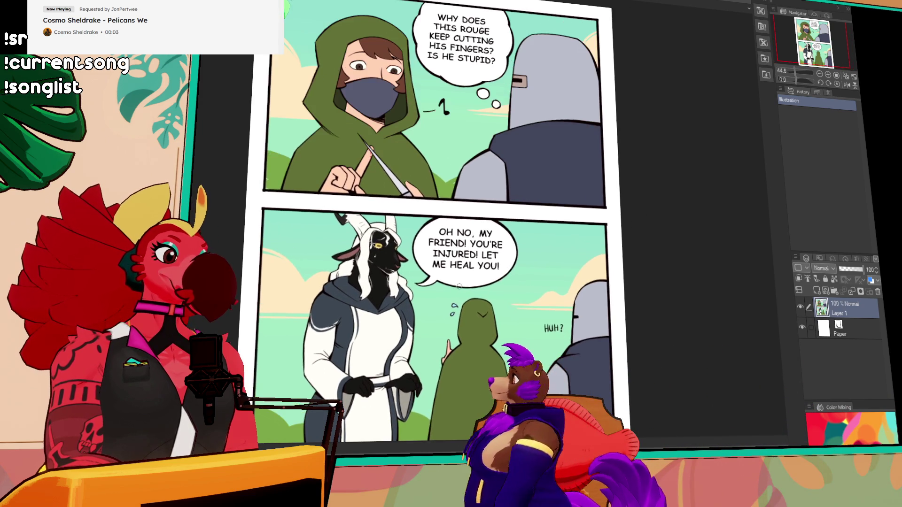
drag(691, 314, 684, 318)
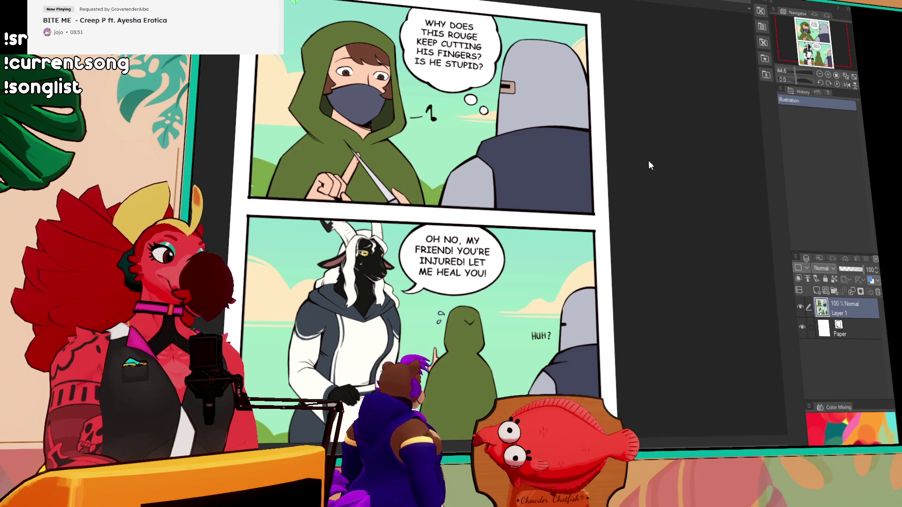
key(ctrl+v)
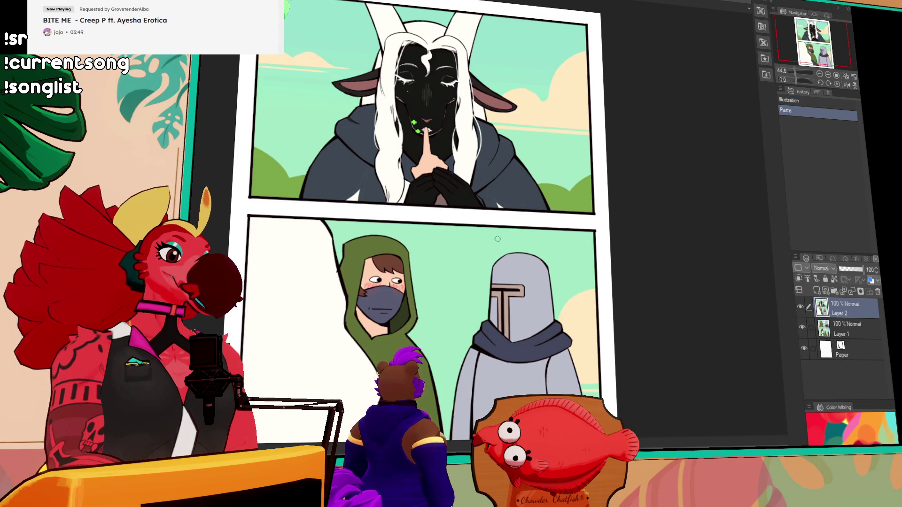
scroll(476, 185, up, 2)
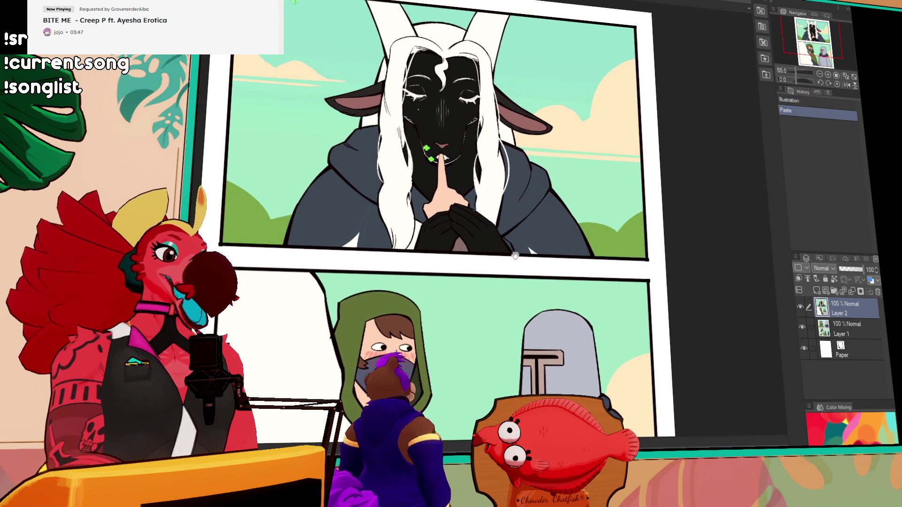
mouse_move(527, 269)
mouse_down()
mouse_move(517, 133)
mouse_move(484, 214)
mouse_up()
drag(493, 155, 497, 217)
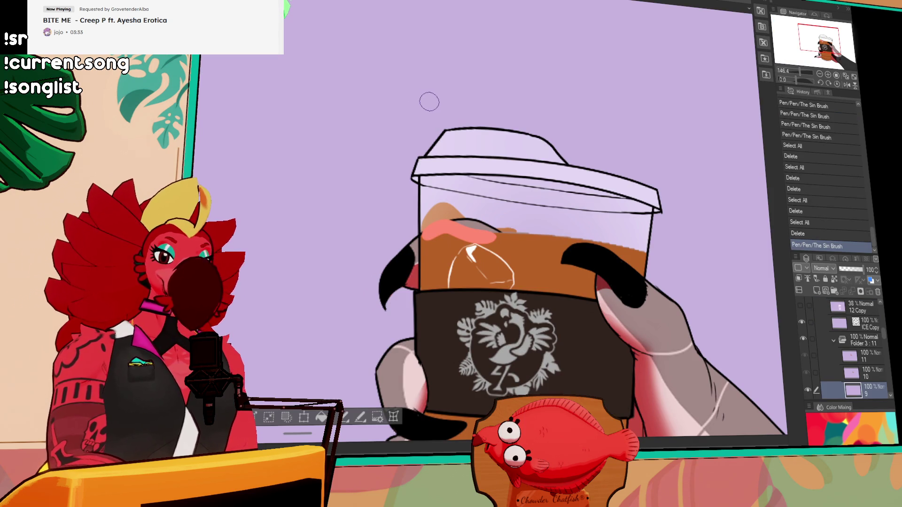
Step: Erase the old orange drawing on frame 85 and paint a wavy pink highlight across the coffee
drag(635, 329, 627, 296)
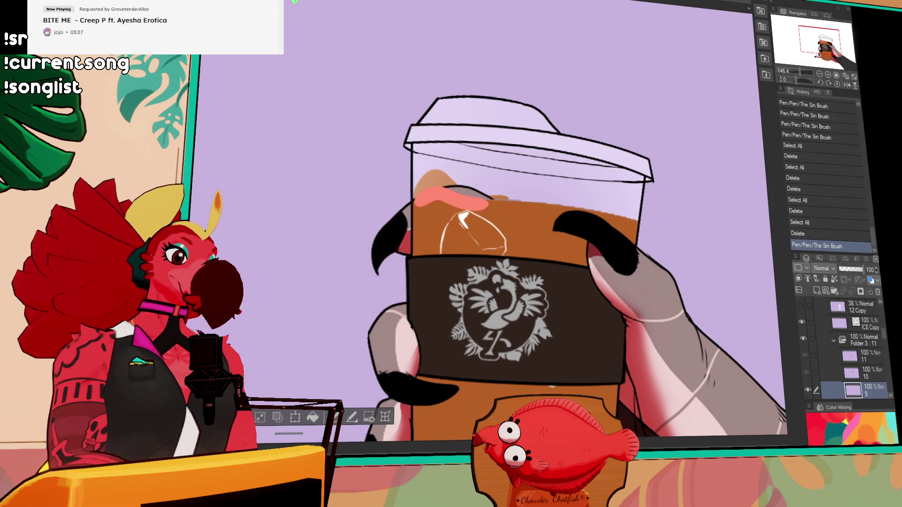
drag(479, 440, 479, 299)
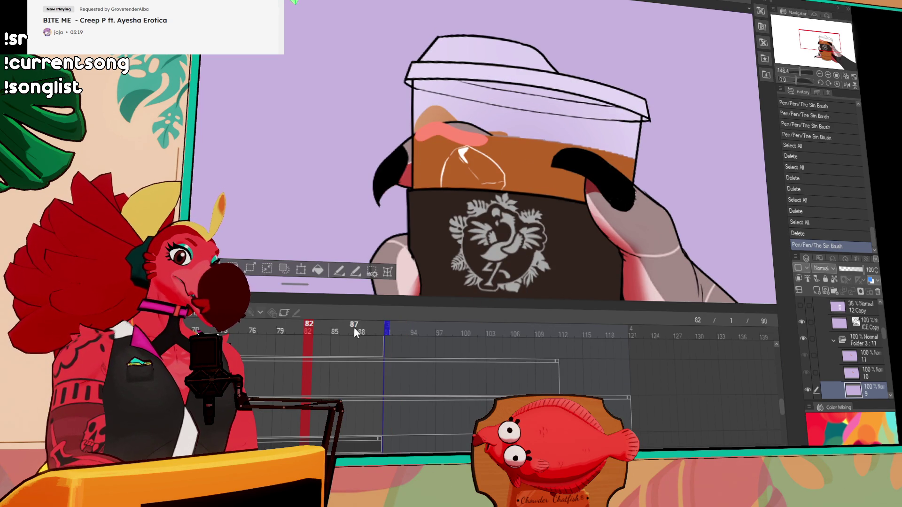
drag(321, 327, 335, 327)
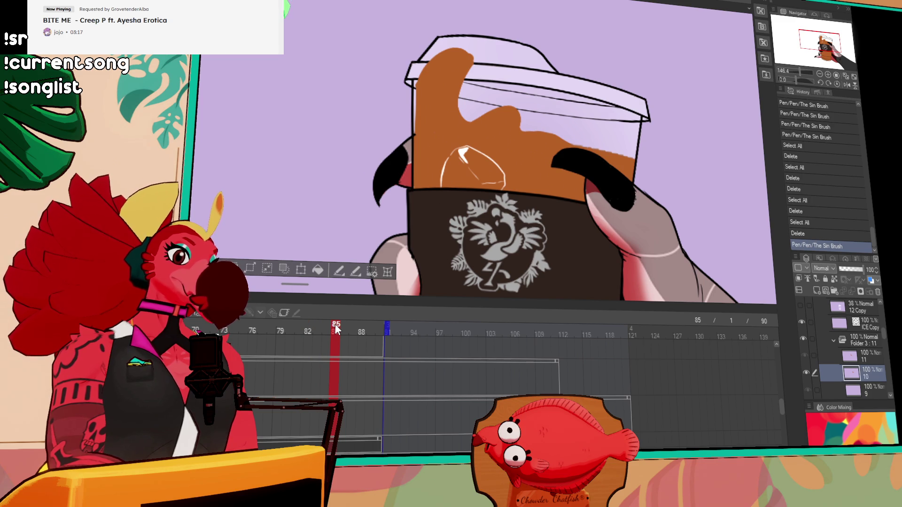
key(ctrl+a)
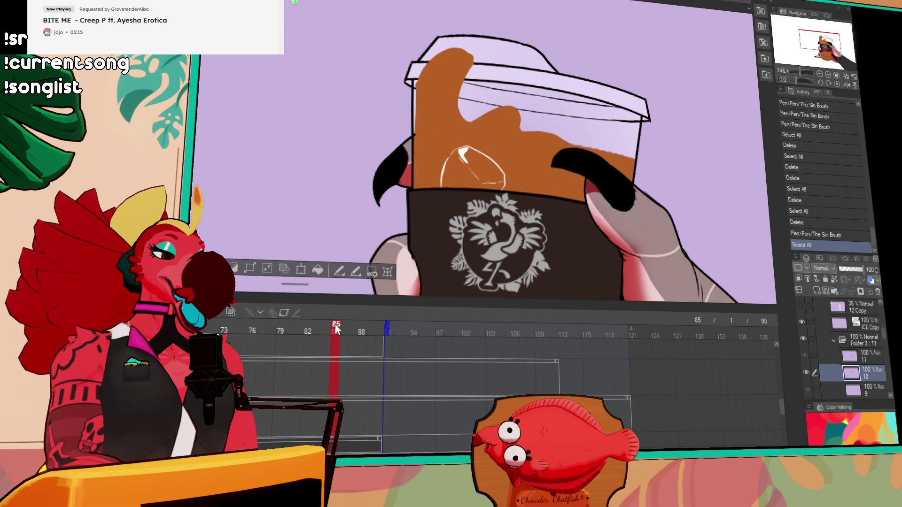
key(Delete)
mouse_move(446, 158)
mouse_down()
mouse_move(422, 137)
mouse_move(441, 108)
mouse_move(475, 136)
mouse_move(521, 140)
mouse_up()
mouse_move(442, 120)
mouse_down()
mouse_move(437, 137)
mouse_move(446, 134)
mouse_up()
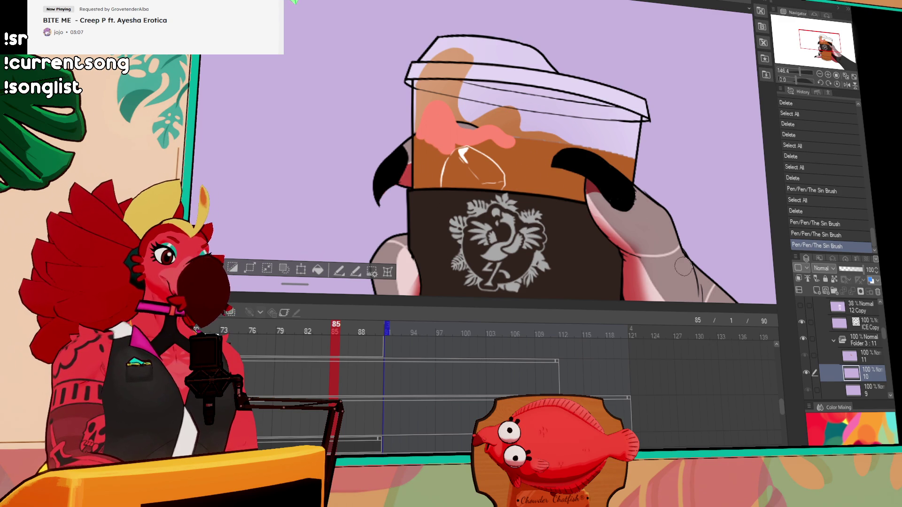
Step: Clear the brown fill from the frame 86 cel
click(356, 330)
click(334, 332)
click(342, 331)
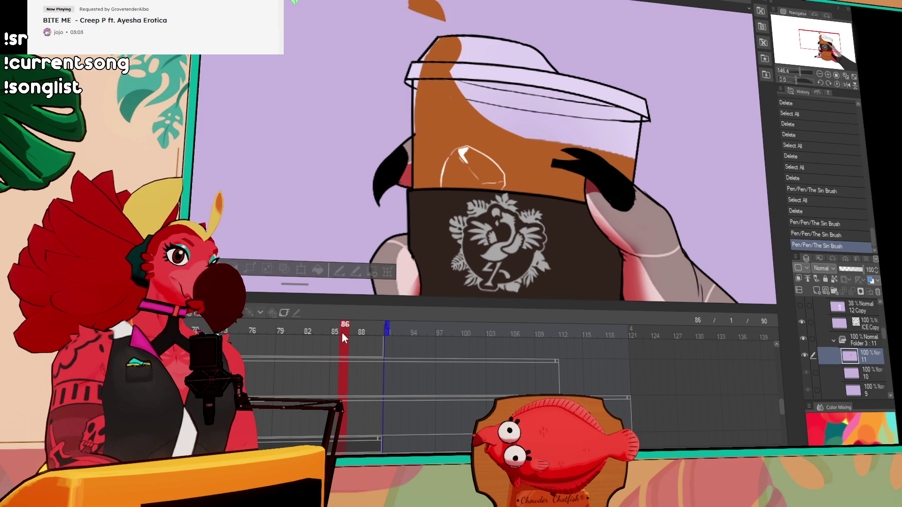
key(ctrl+a)
key(Delete)
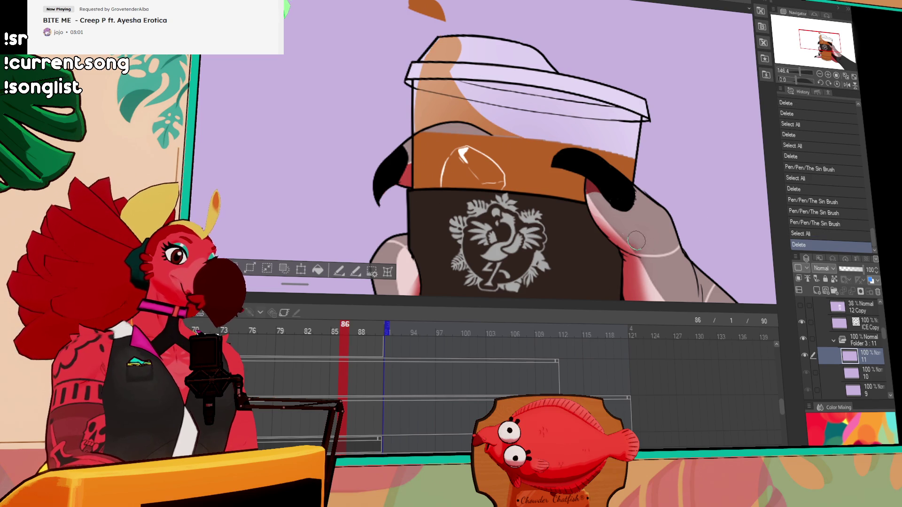
Step: Compare frame 86 with neighbouring frames, toggling the last pen stroke with undo and redo
click(323, 329)
click(345, 335)
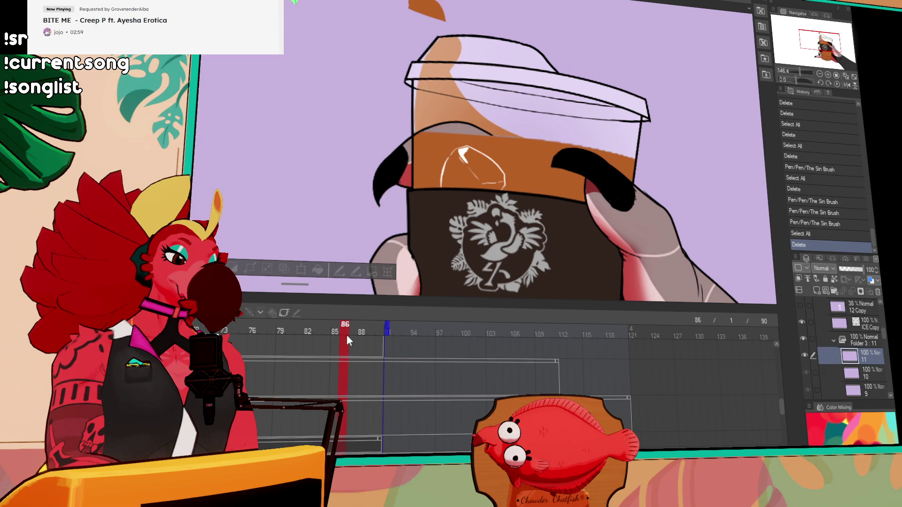
click(333, 332)
click(345, 332)
click(436, 90)
key(ctrl+z)
key(ctrl+y)
key(ctrl+z)
key(ctrl+y)
key(ctrl+z)
key(ctrl+y)
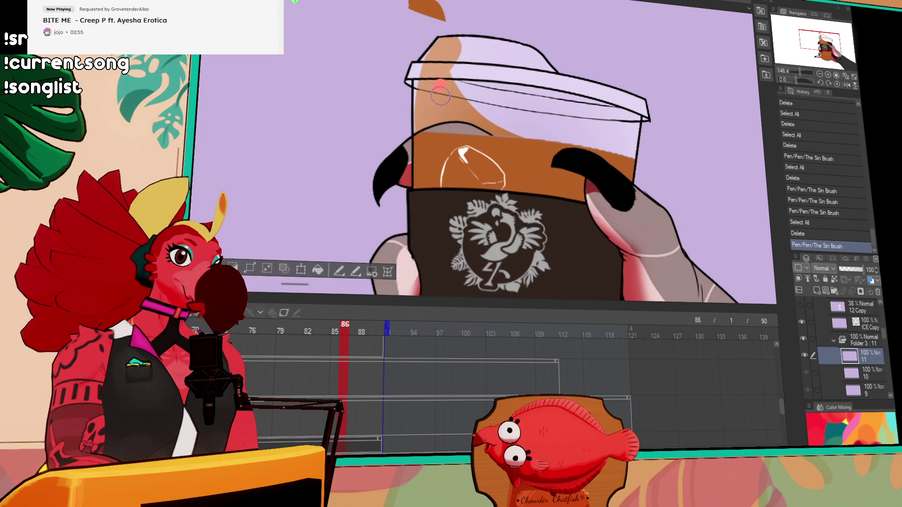
Step: Paint a pink highlight along the cup's inner rim and scrub forward to frame 90
drag(425, 136, 535, 148)
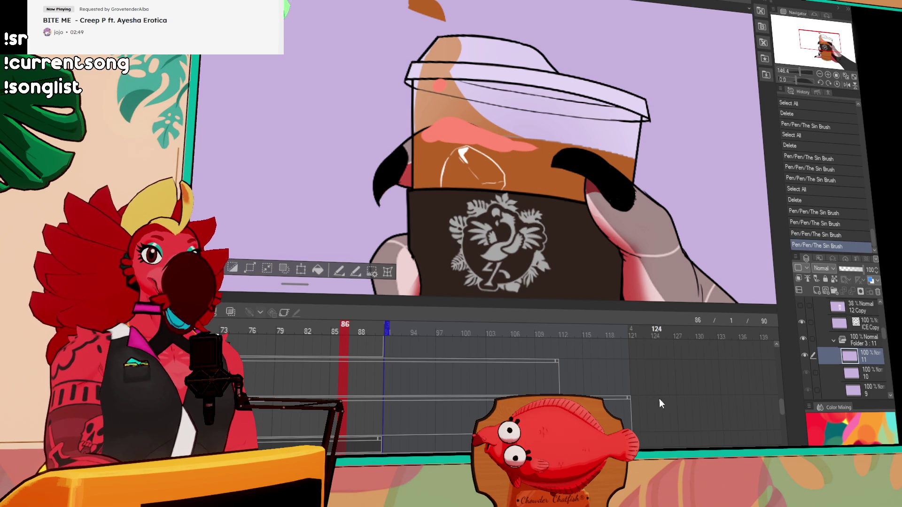
mouse_move(348, 326)
mouse_down()
mouse_move(375, 334)
mouse_move(334, 331)
mouse_move(384, 337)
mouse_move(329, 337)
mouse_move(380, 337)
mouse_up()
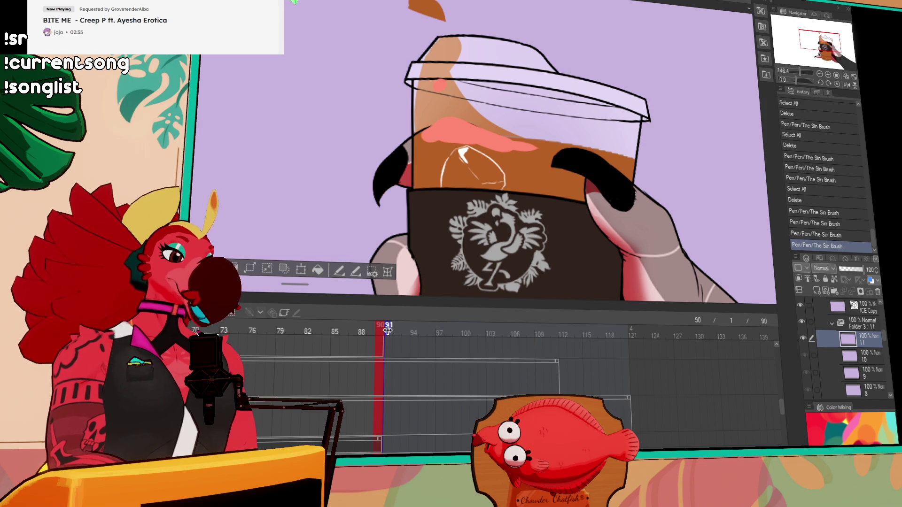
scroll(836, 372, down, 2)
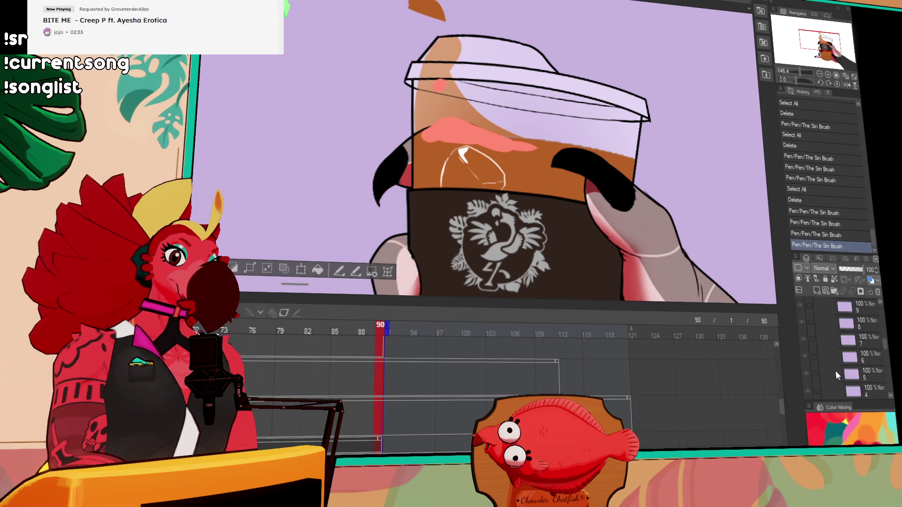
scroll(430, 374, down, 3)
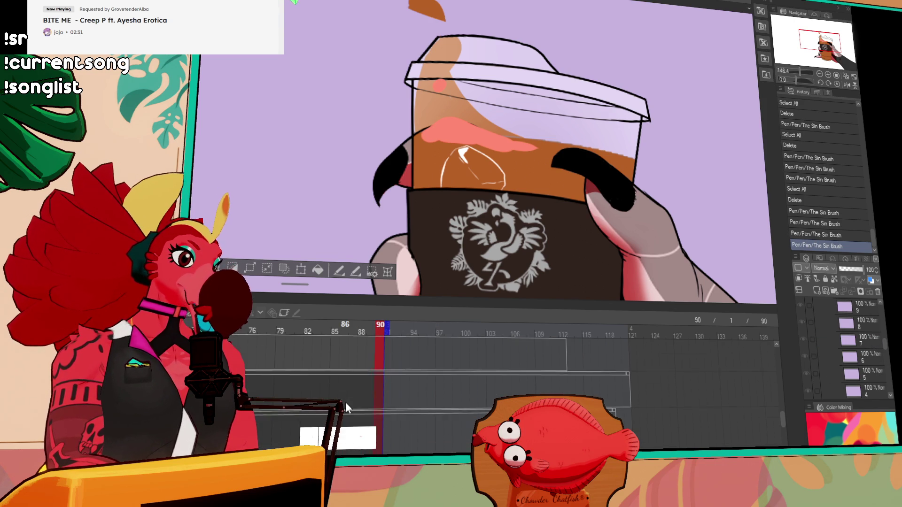
scroll(342, 410, down, 3)
click(694, 417)
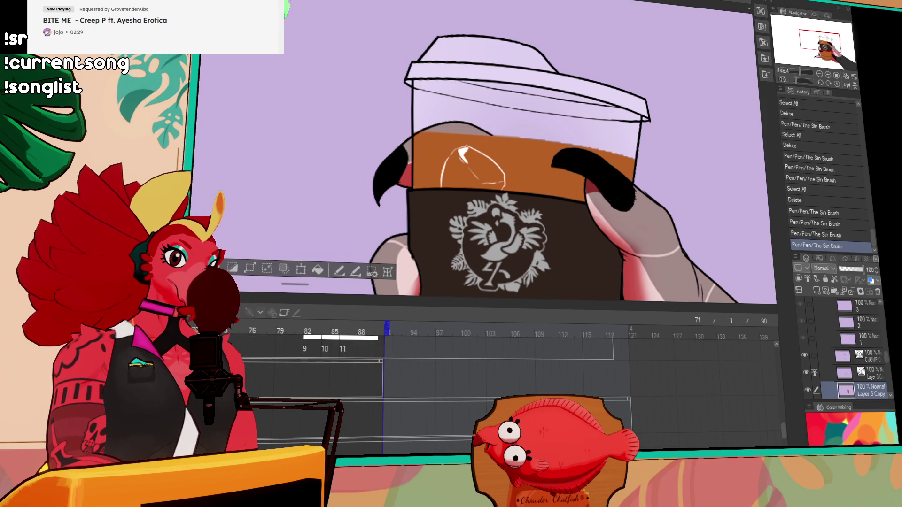
Step: Lock transparent pixels on Layer 5 Copy and fill the liquid with a salmon gradient
key(ctrl+alt+0)
mouse_move(719, 277)
mouse_down()
mouse_move(601, 134)
mouse_move(681, 141)
mouse_up()
key(ctrl+d)
click(808, 234)
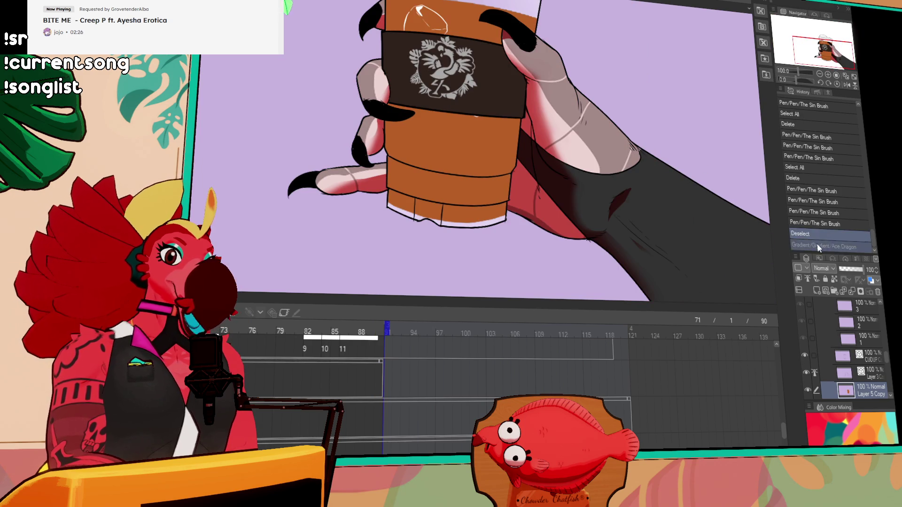
click(834, 280)
drag(601, 139, 681, 141)
drag(653, 102, 644, 215)
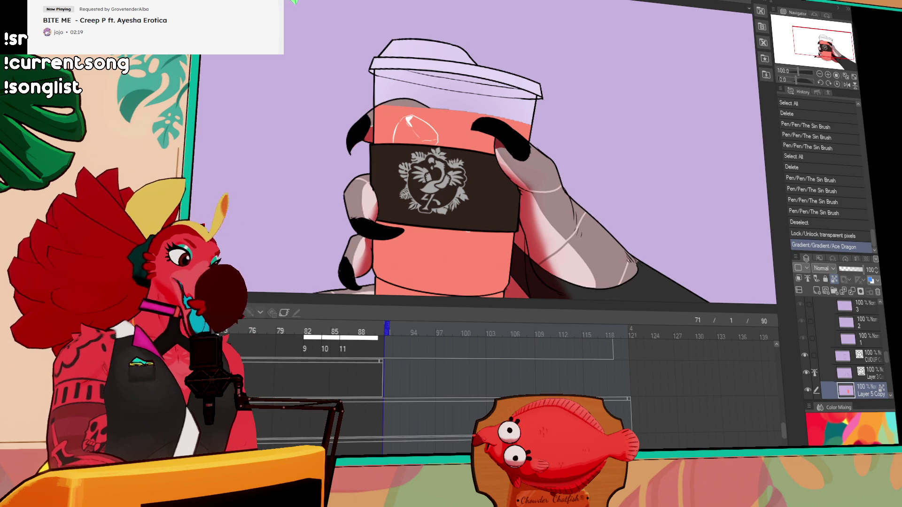
Step: Delete the ICE Copy highlight layer
scroll(841, 357, down, 3)
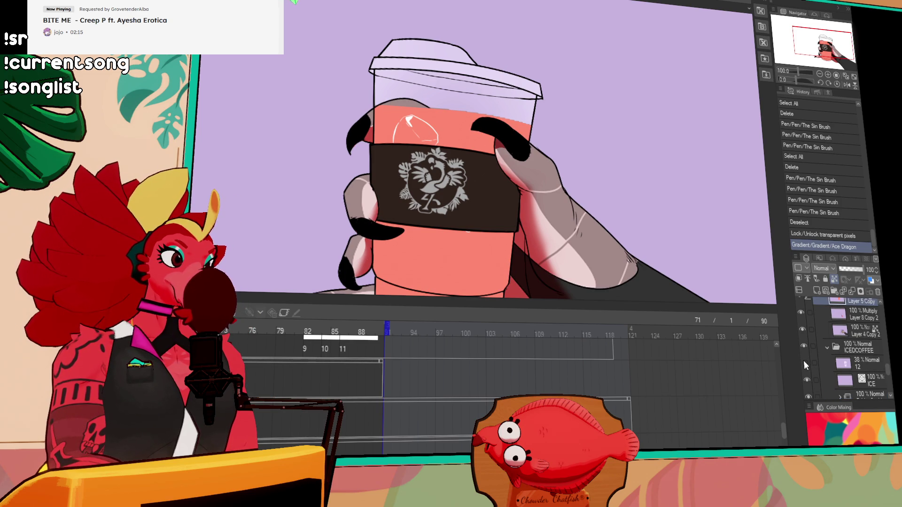
scroll(804, 361, up, 1)
scroll(804, 360, down, 6)
scroll(804, 361, down, 5)
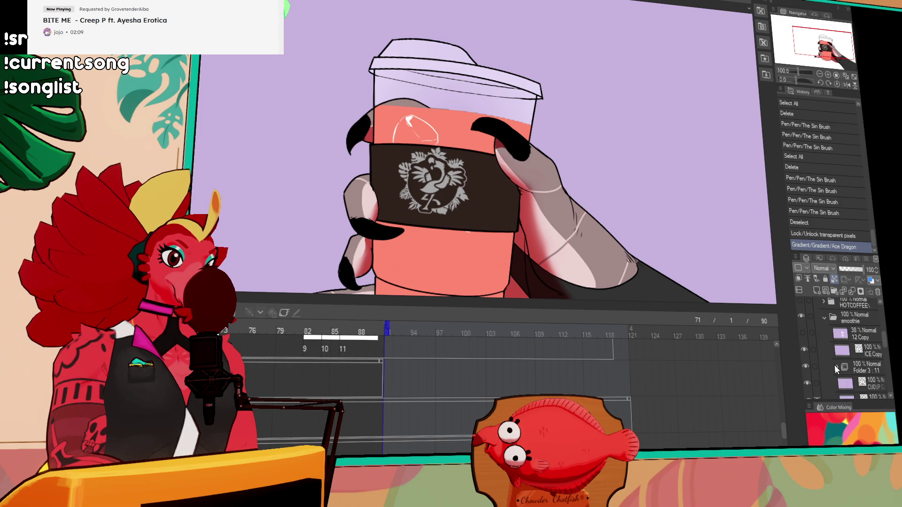
click(804, 347)
click(804, 346)
click(804, 347)
click(860, 348)
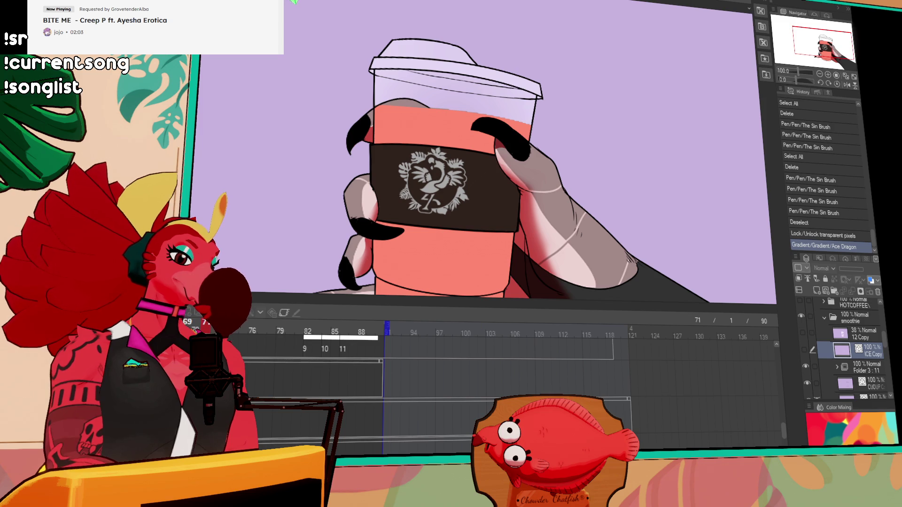
click(877, 293)
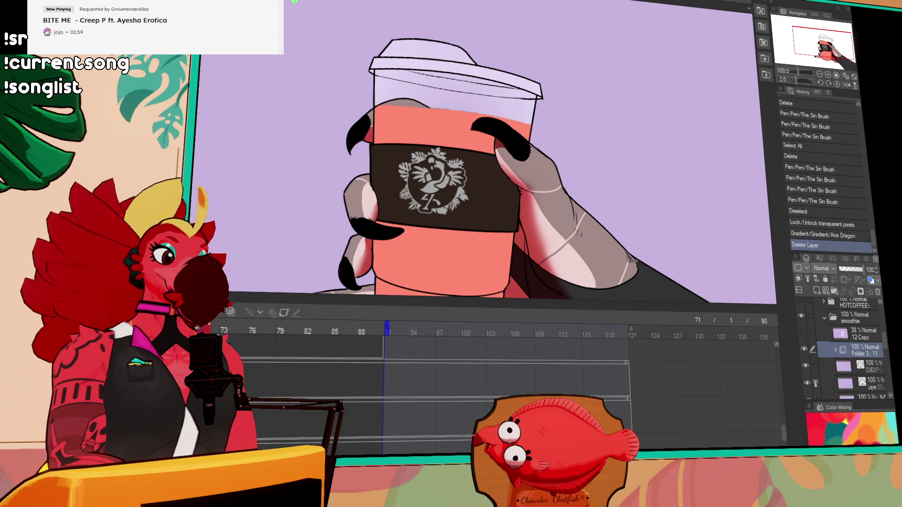
Step: Enable keyframes on the ALL layer folder
drag(450, 285, 457, 268)
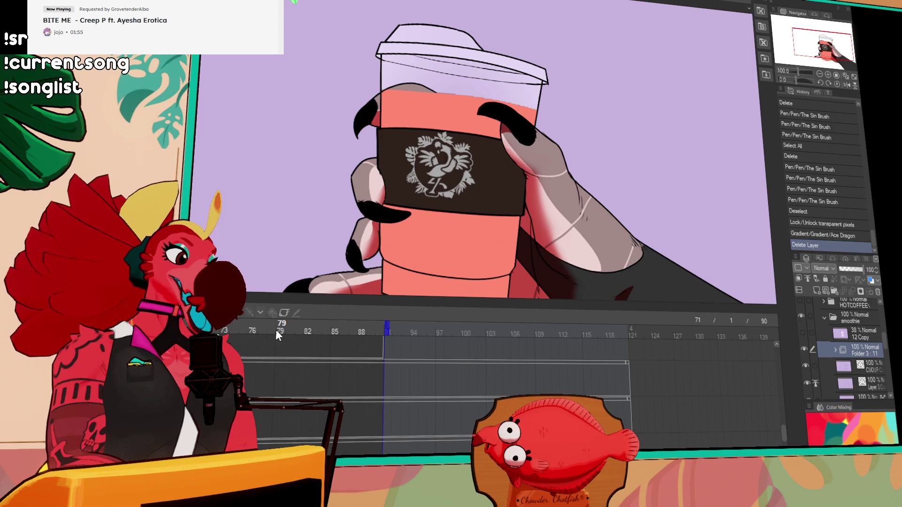
scroll(861, 338, up, 5)
click(860, 339)
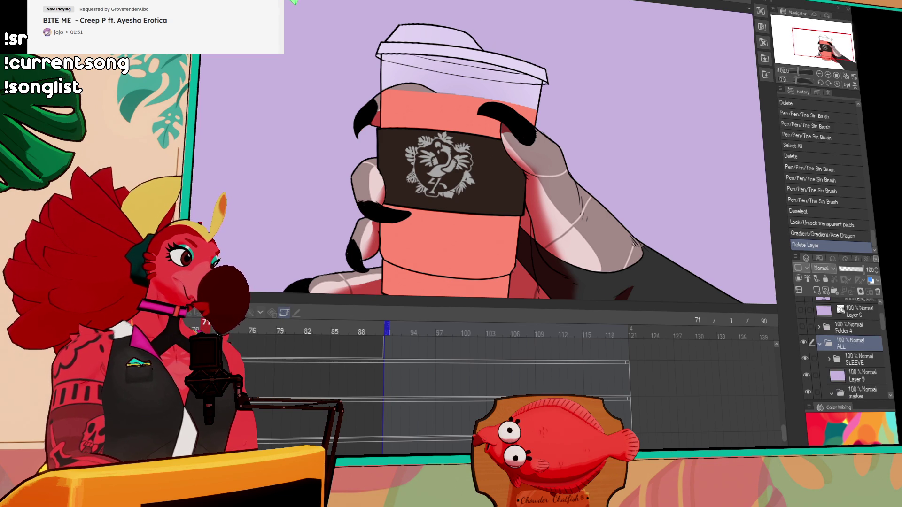
click(284, 312)
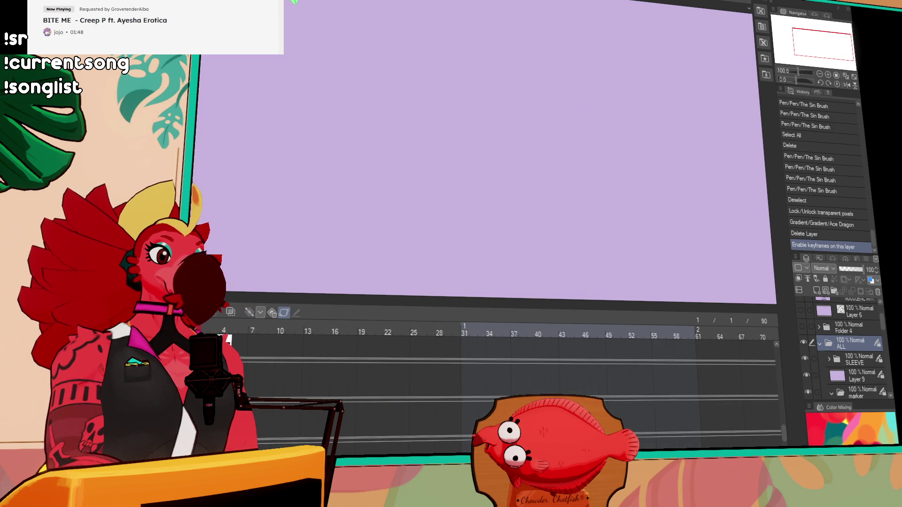
Step: Play the animation from frame 28 and hide the ICEDCOFFEE folder inside the smoothie folder
click(439, 332)
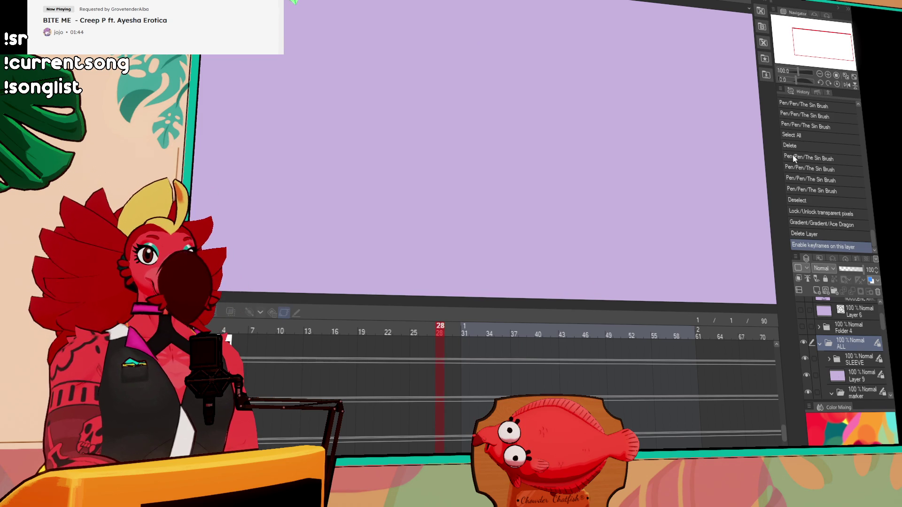
key(space)
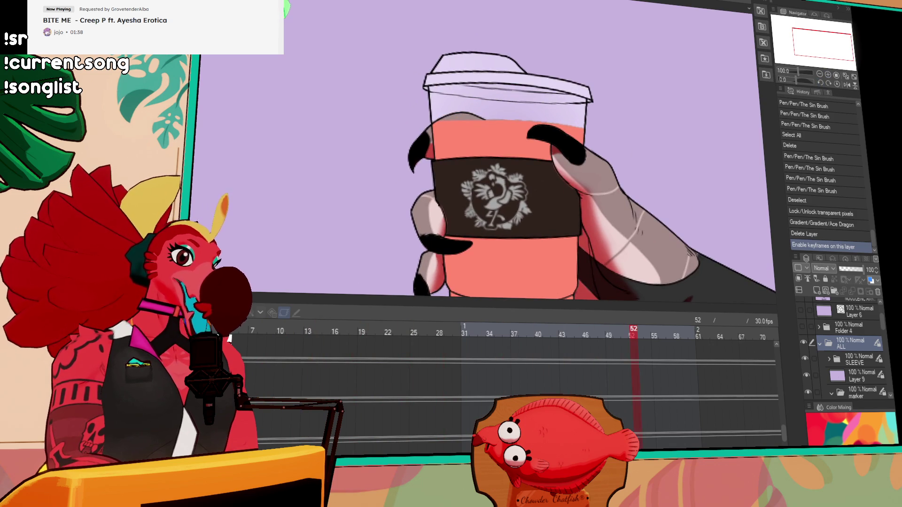
scroll(833, 338, down, 1)
scroll(830, 346, down, 4)
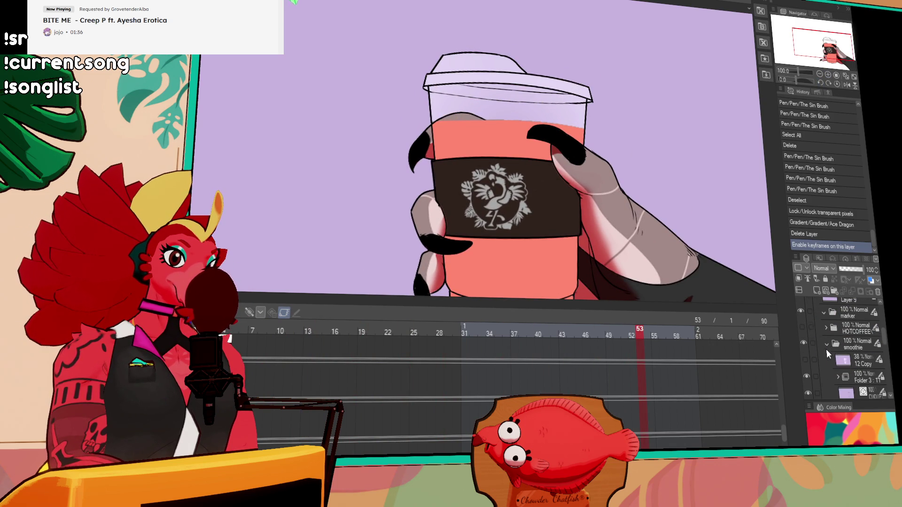
click(827, 346)
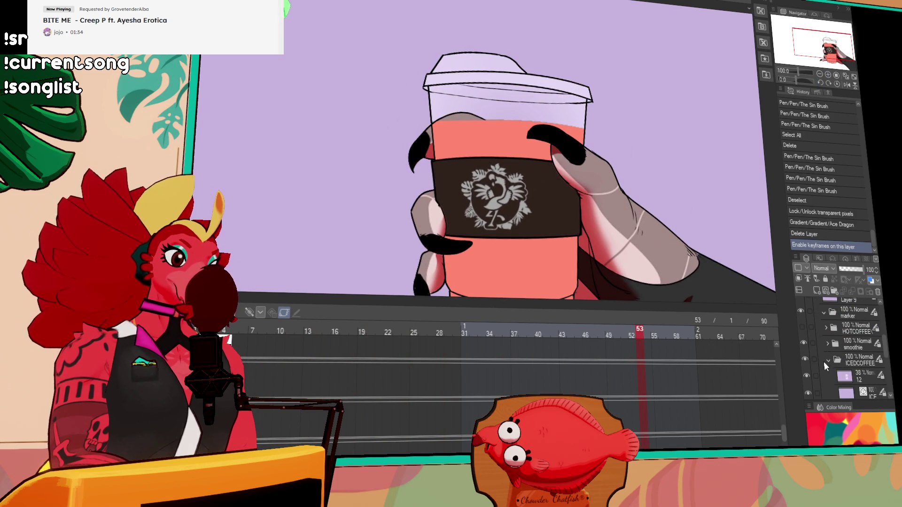
click(805, 360)
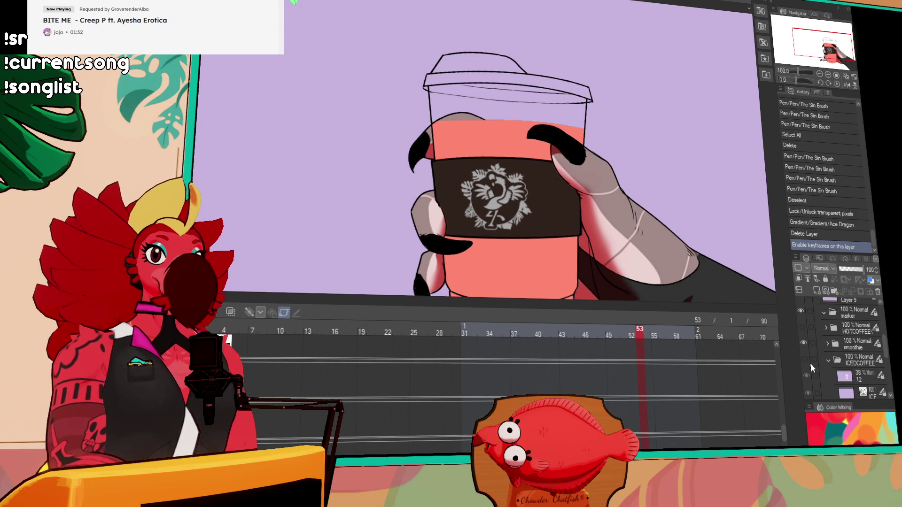
click(828, 343)
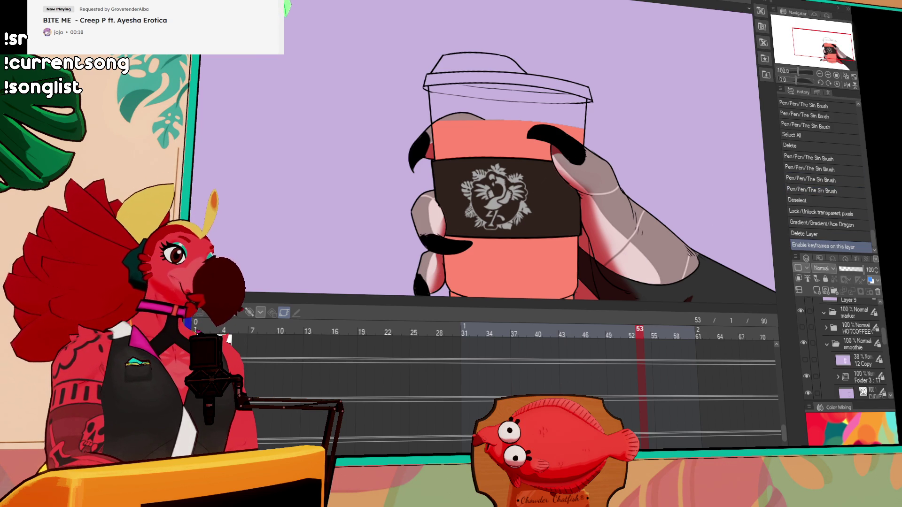
Step: Show the 12 Copy layer's light pink tint over the cup, then stop playback at frame 88
scroll(423, 80, down, 2)
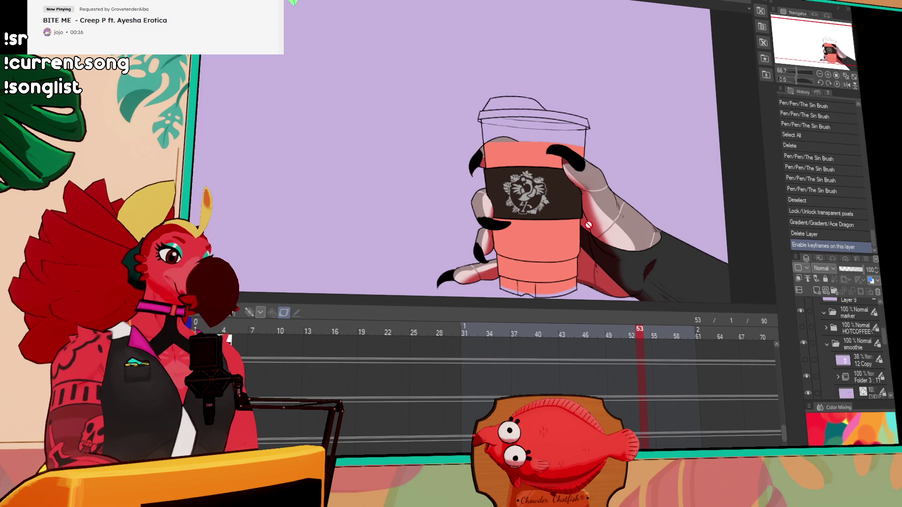
click(806, 360)
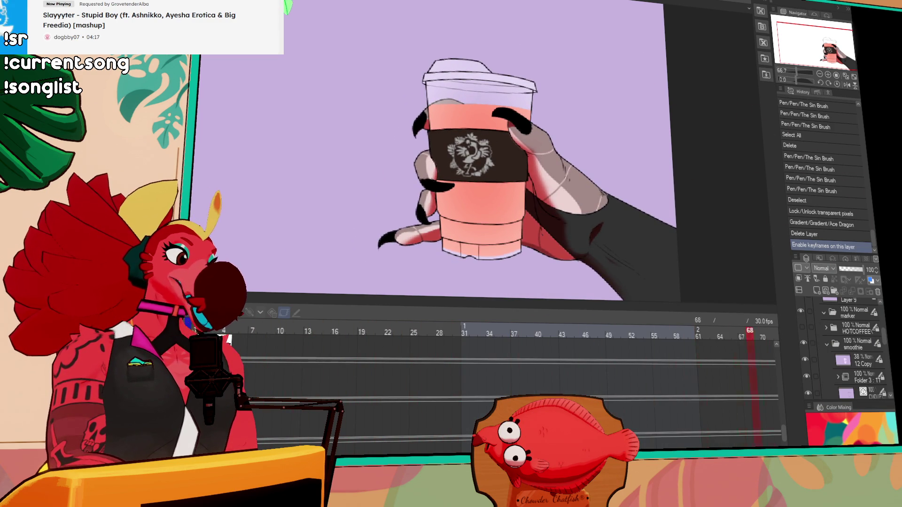
key(space)
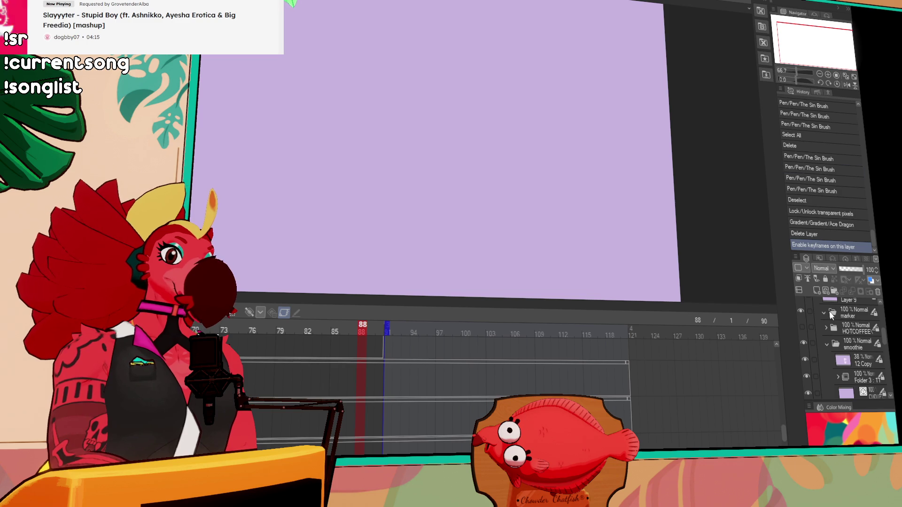
Step: Select the ALL folder and turn on its keyframes
scroll(822, 323, down, 3)
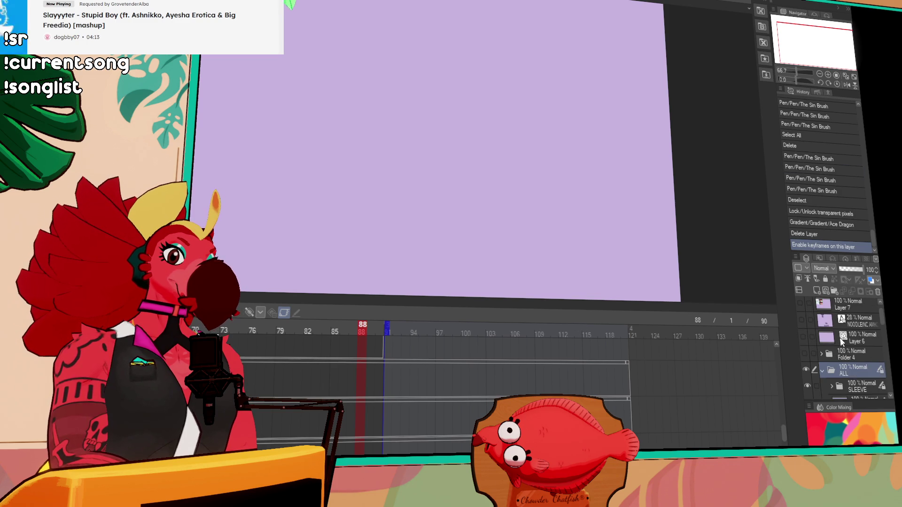
click(851, 386)
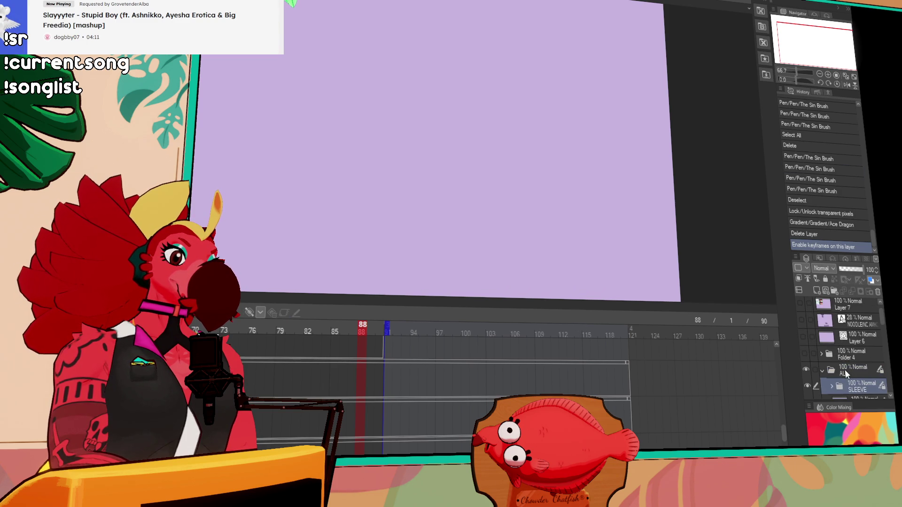
click(845, 370)
click(278, 311)
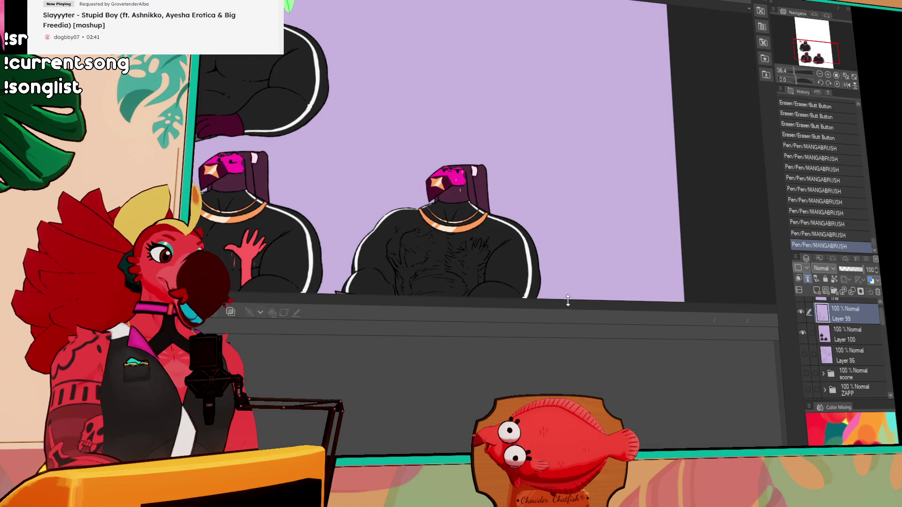
Step: Zoom in on the central bird character's chest
scroll(336, 286, up, 5)
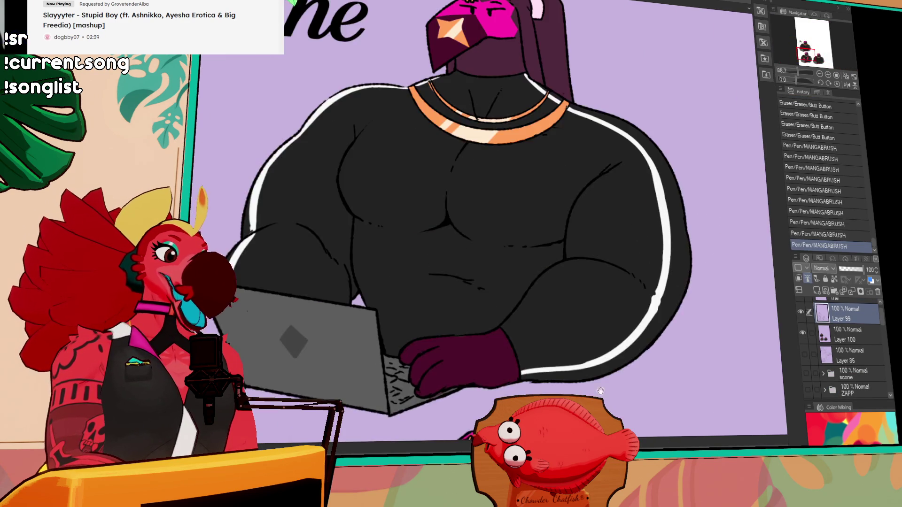
drag(608, 294, 617, 335)
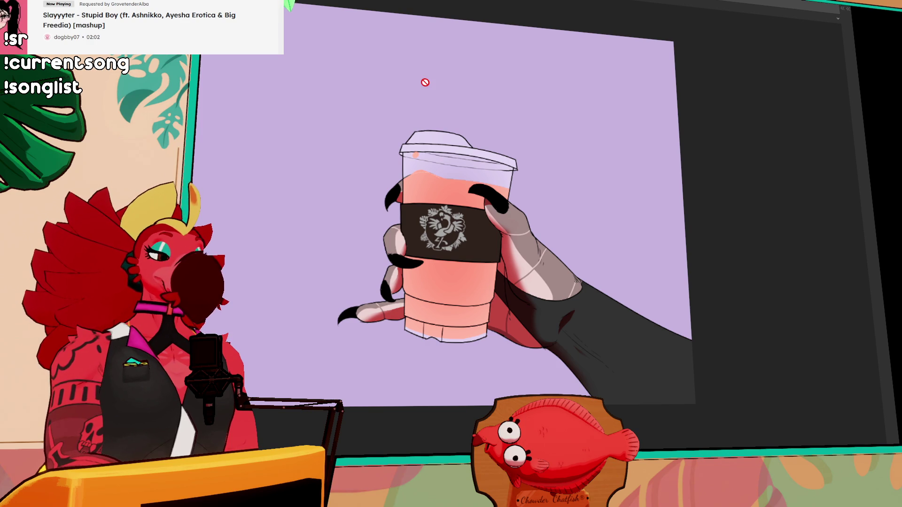
Step: Zoom into the cup image in the media viewer
scroll(486, 217, up, 2)
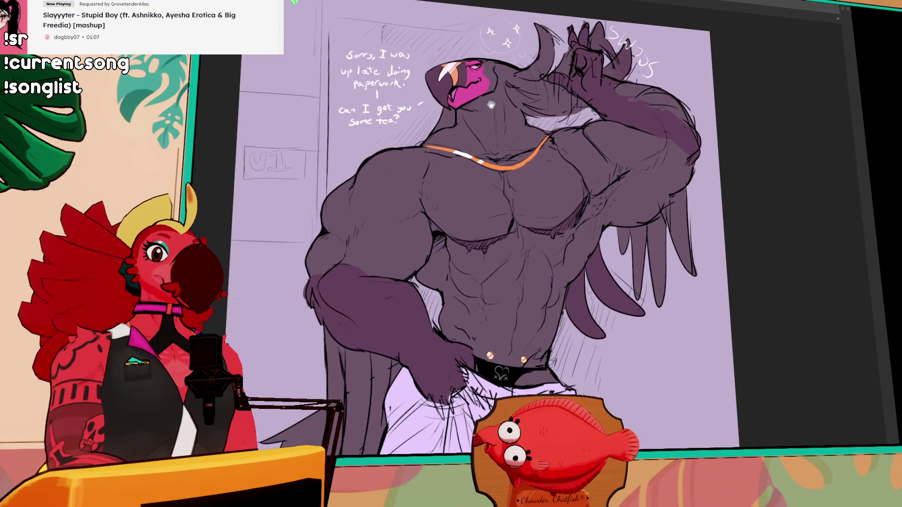
Step: Pan across the muscular bird illustration to the right and back to the left
drag(491, 104, 531, 107)
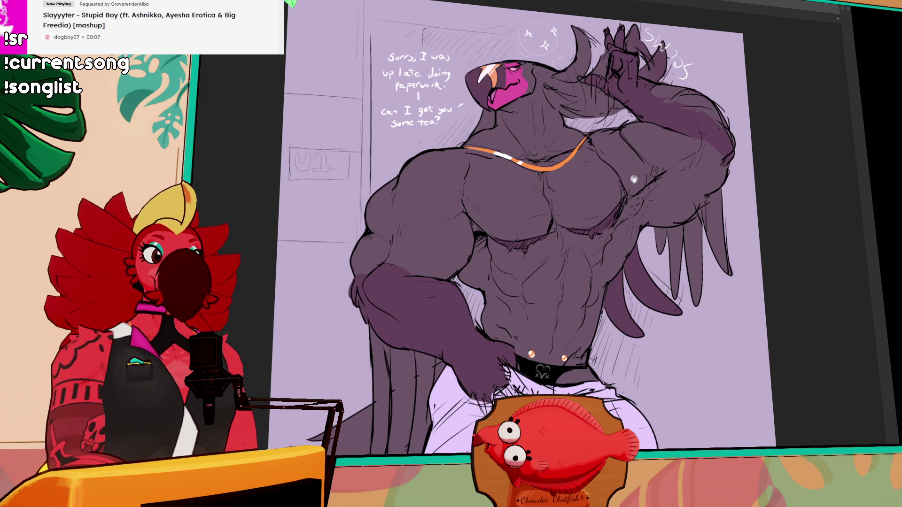
drag(635, 177, 596, 179)
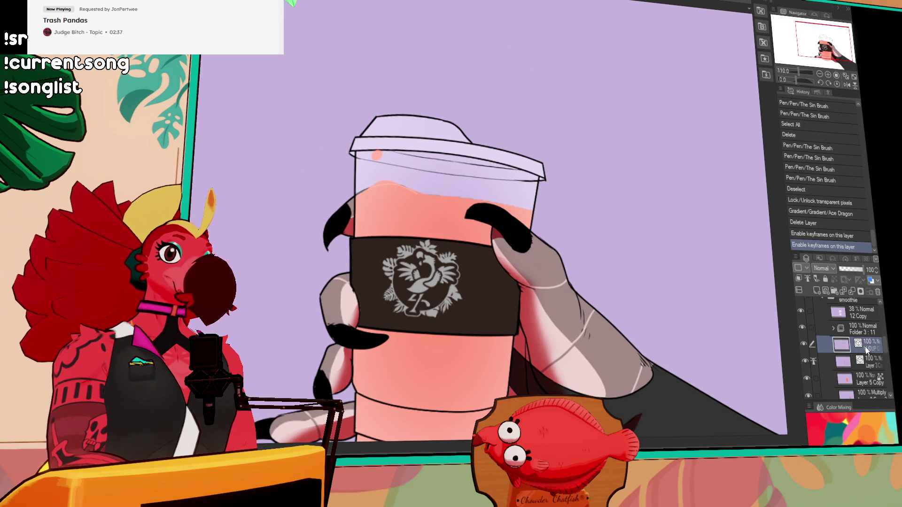
Step: Erase the dark top outline of the cup lid, including its left corner
drag(354, 121, 381, 116)
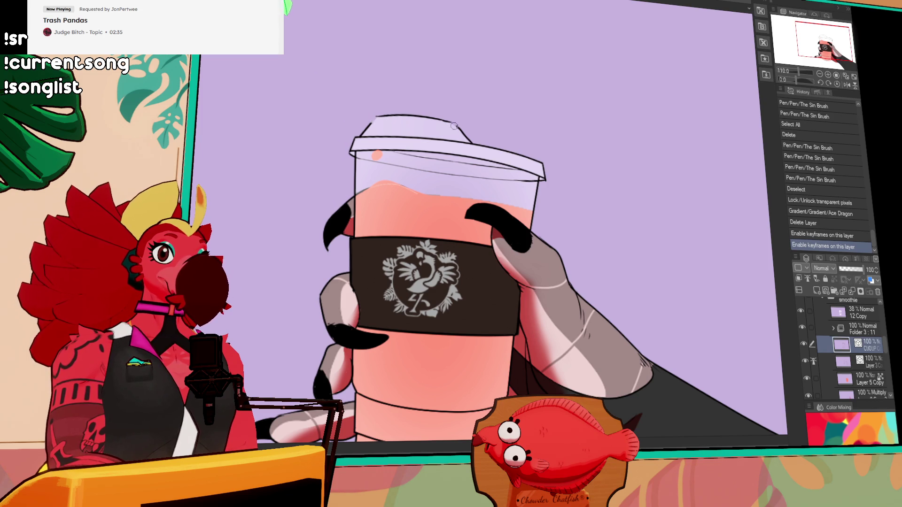
mouse_move(458, 127)
mouse_down()
mouse_move(421, 115)
mouse_move(444, 115)
mouse_move(383, 113)
mouse_up()
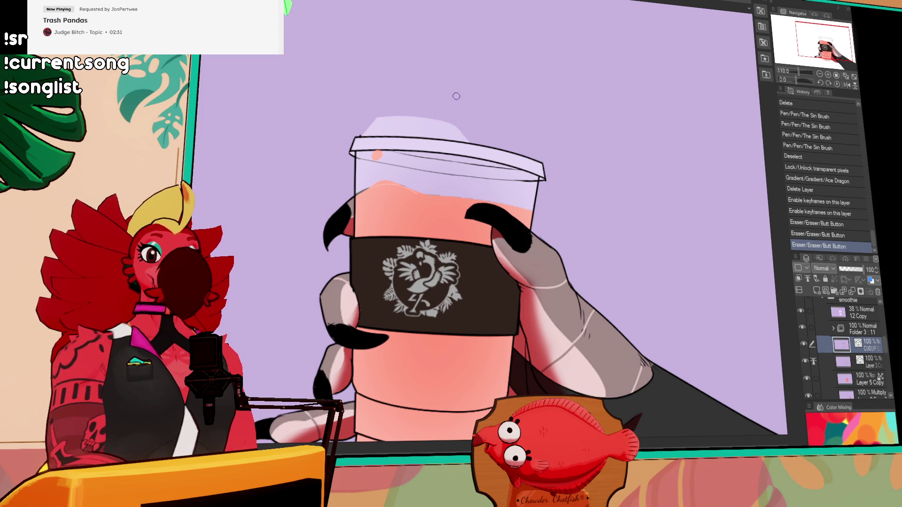
click(357, 133)
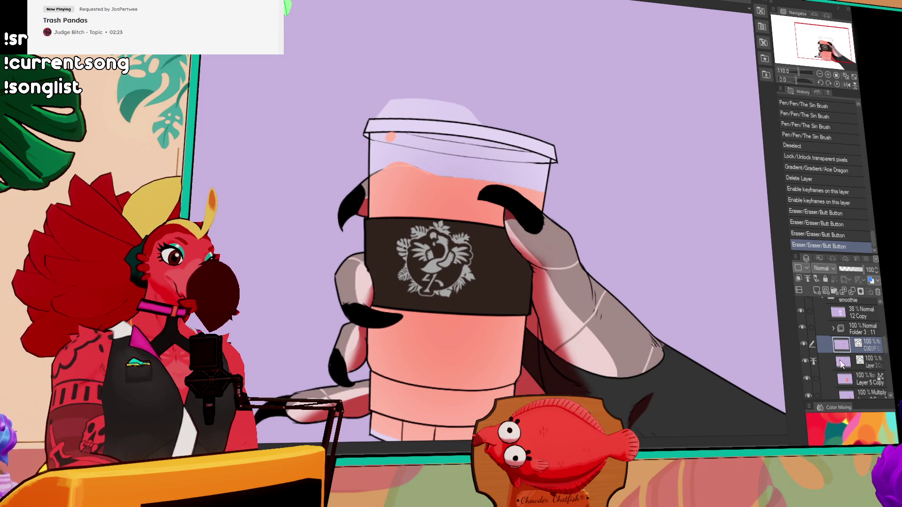
Step: Toggle the 12 Copy layer off and on, select it, and erase the white lid's top
scroll(883, 357, down, 3)
scroll(883, 357, down, 2)
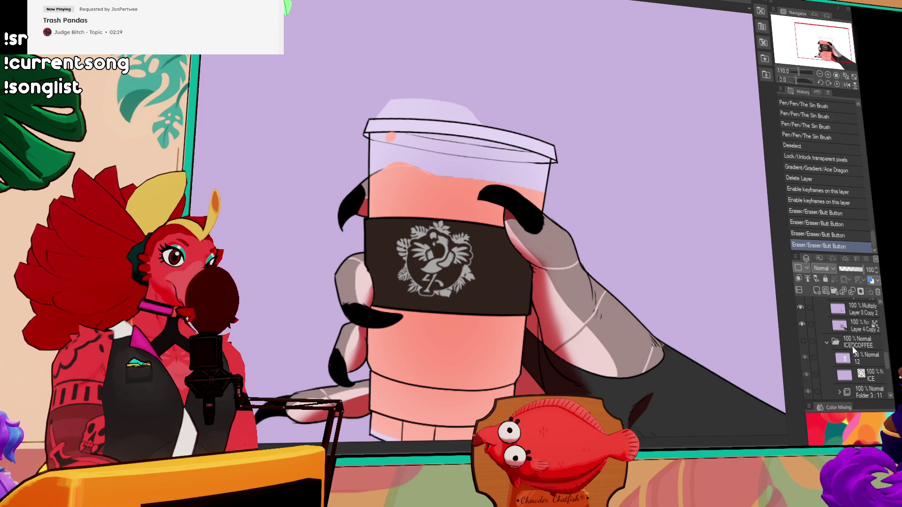
scroll(886, 383, down, 5)
scroll(886, 383, up, 3)
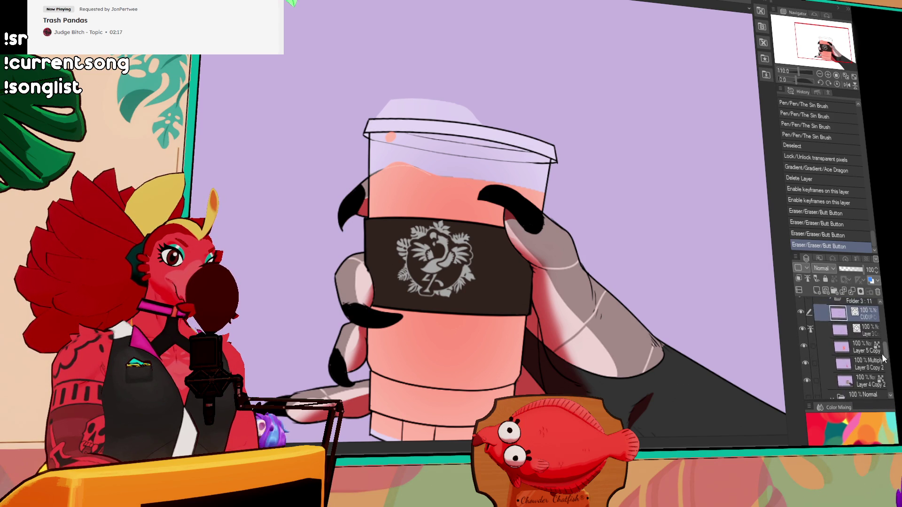
click(804, 355)
click(804, 352)
click(845, 352)
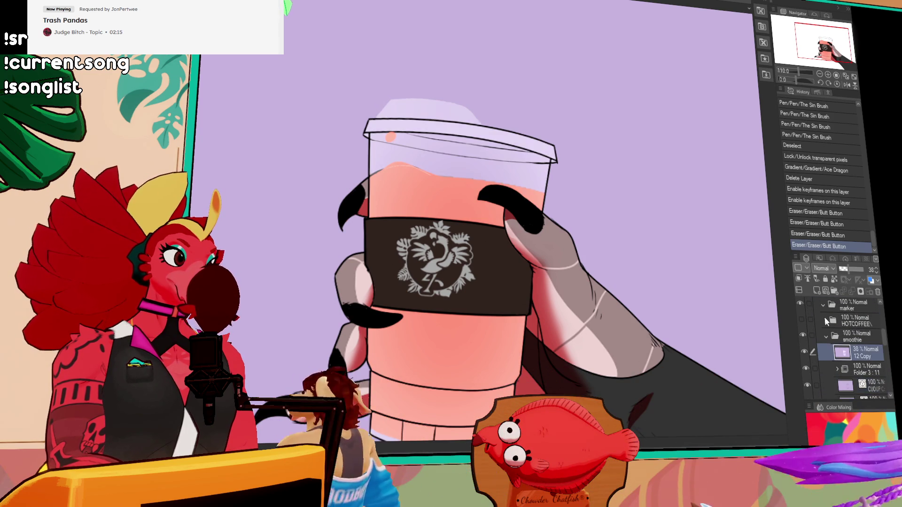
mouse_move(453, 113)
mouse_down()
mouse_move(378, 111)
mouse_move(483, 115)
mouse_up()
drag(417, 114, 439, 118)
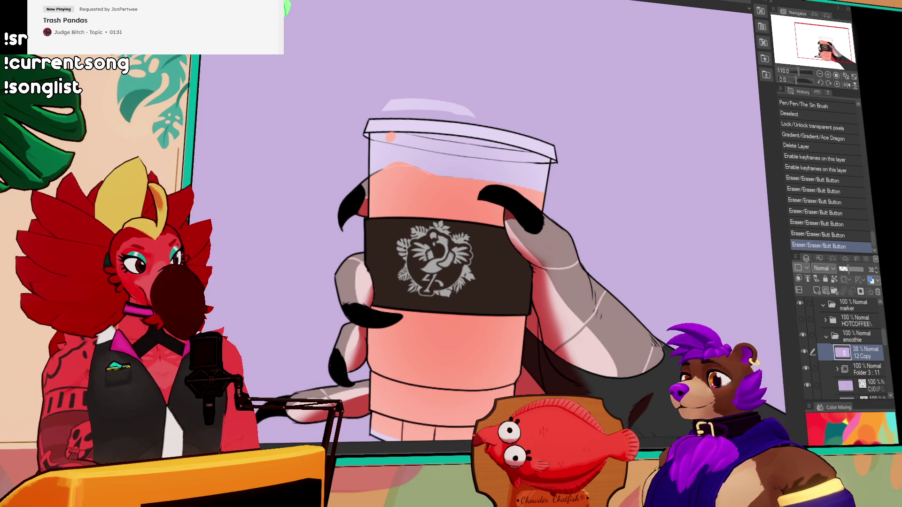
Step: Delete the white highlight in the dome above the lid, then switch to the malbecmorning document
drag(467, 149, 442, 111)
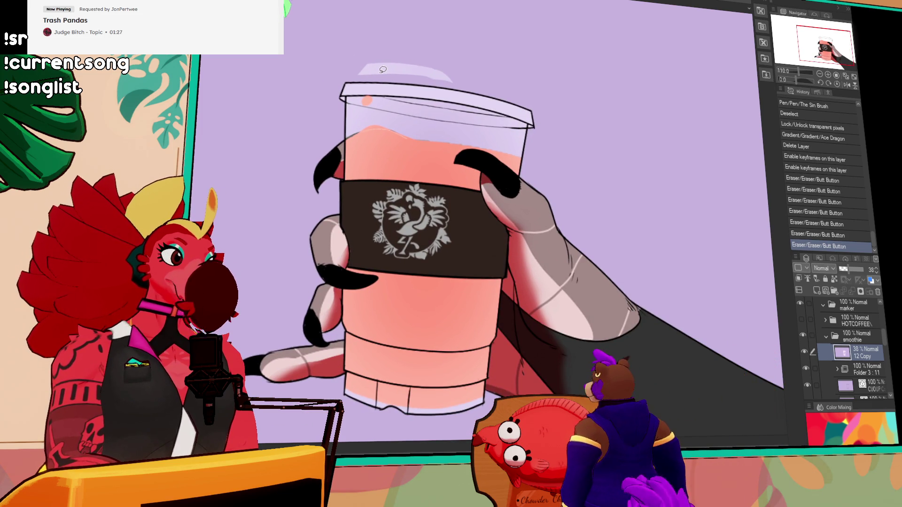
mouse_move(375, 76)
mouse_down()
mouse_move(429, 46)
mouse_move(462, 86)
mouse_up()
key(Delete)
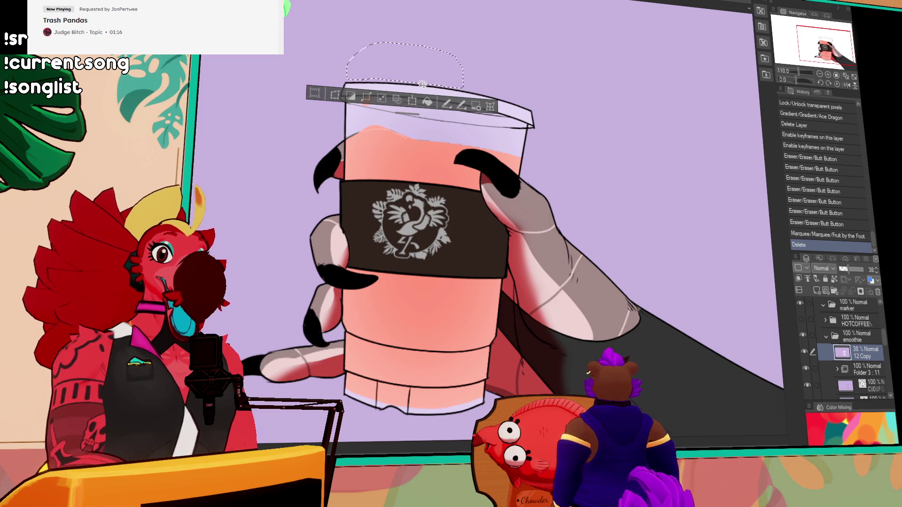
key(ctrl+d)
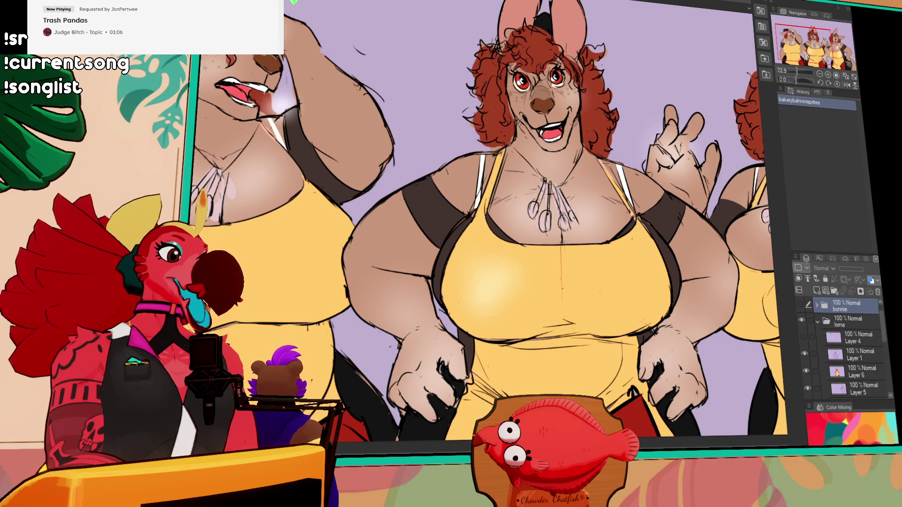
key(ctrl+Tab)
drag(463, 265, 457, 264)
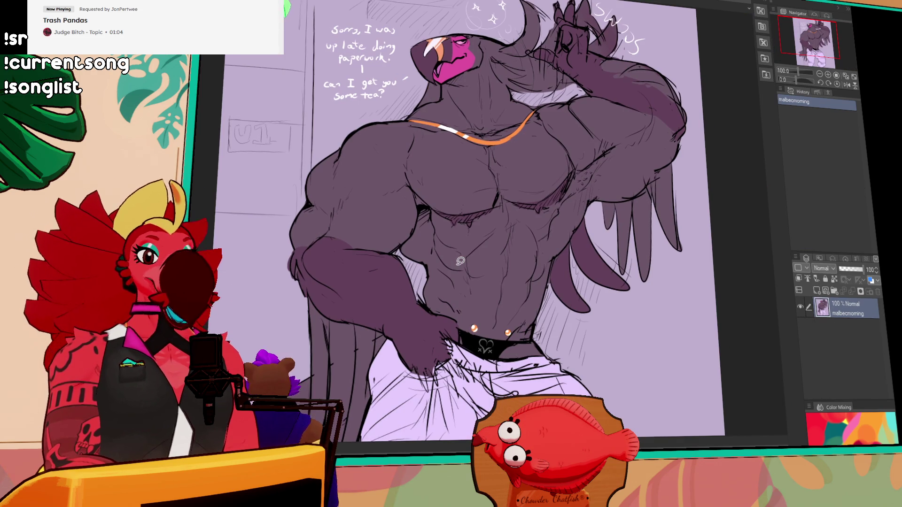
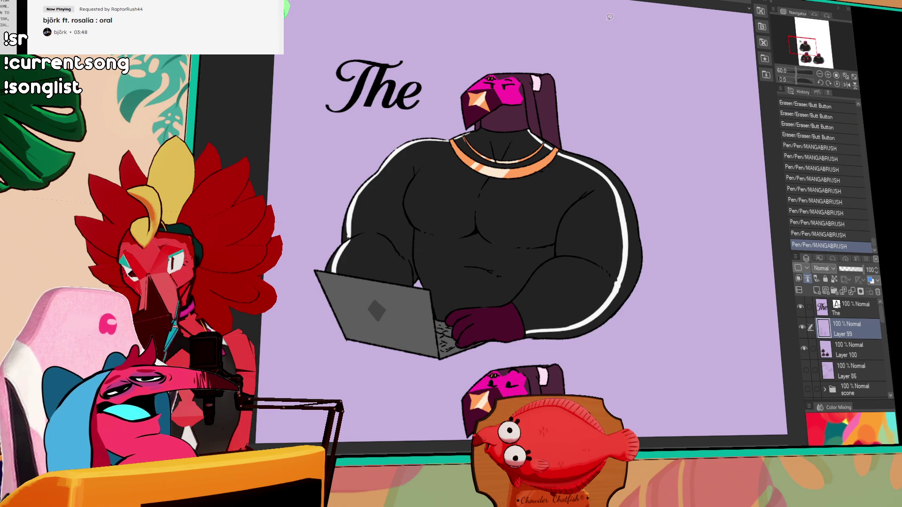
Step: Lasso-select the figure, clear the selection, and pan across the figure
mouse_move(612, 240)
mouse_down()
mouse_move(630, 289)
mouse_move(674, 282)
mouse_up()
key(ctrl+d)
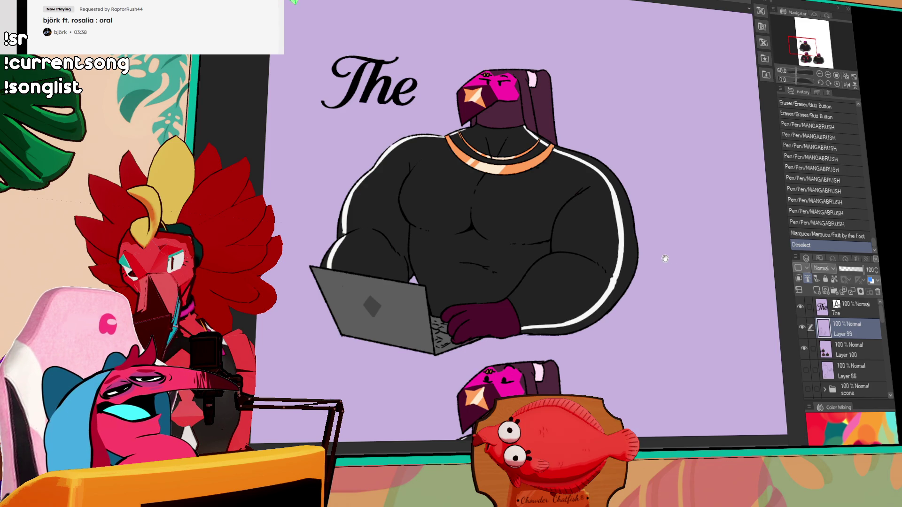
scroll(499, 268, up, 3)
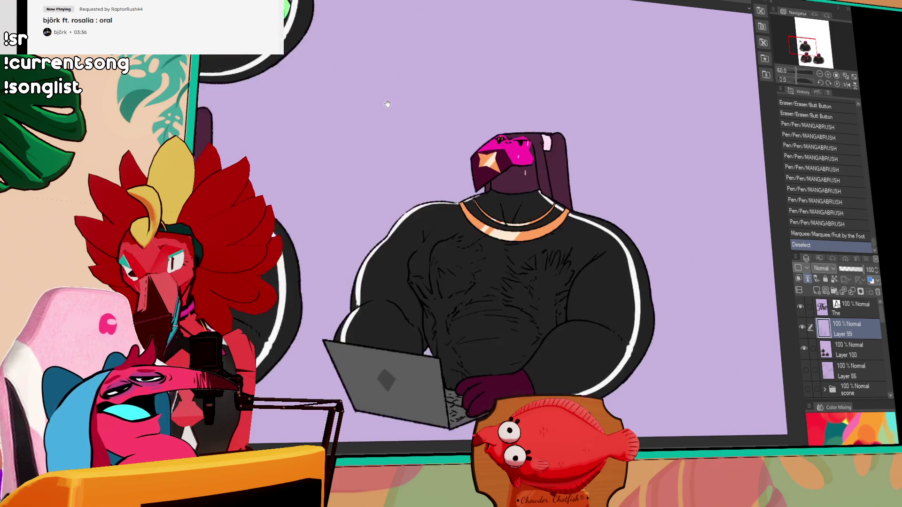
scroll(499, 269, up, 2)
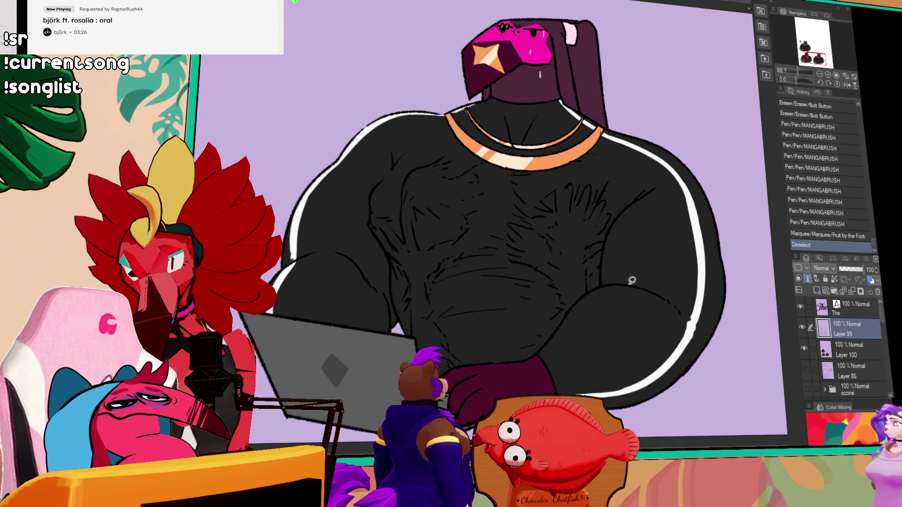
mouse_move(474, 124)
mouse_down()
mouse_move(330, 44)
mouse_move(382, 125)
mouse_move(638, 300)
mouse_move(463, 224)
mouse_move(464, 260)
mouse_up()
scroll(464, 195, down, 2)
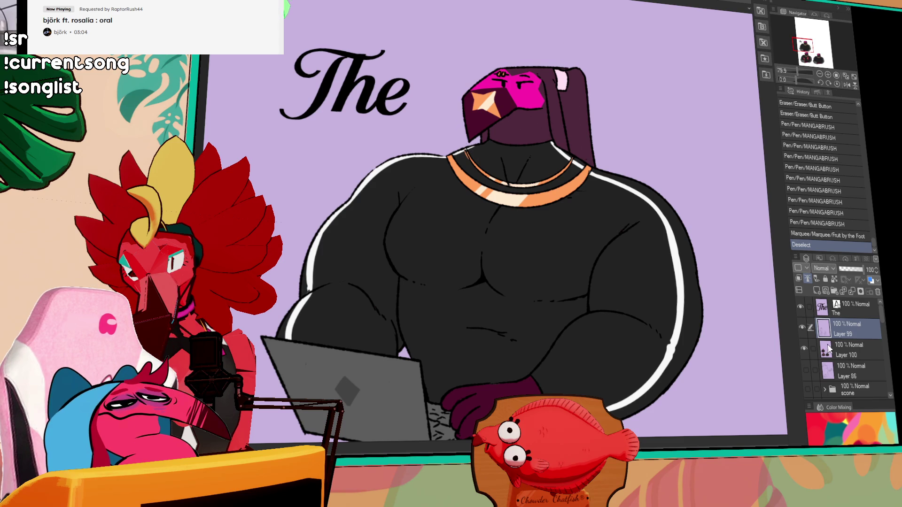
Step: Reveal the hidden sketch layer and pan along the sketch's upper part
click(806, 371)
scroll(432, 199, down, 5)
scroll(432, 199, up, 3)
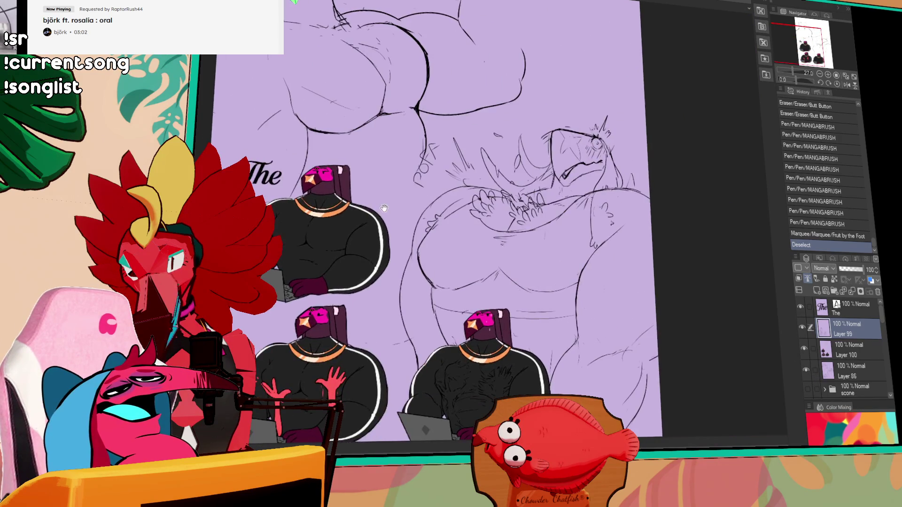
scroll(432, 199, up, 2)
drag(460, 173, 699, 415)
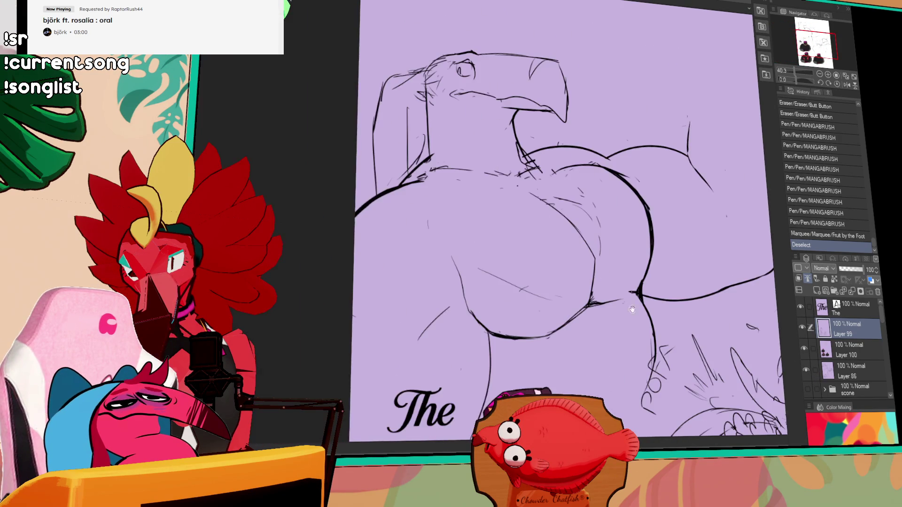
drag(557, 240, 461, 255)
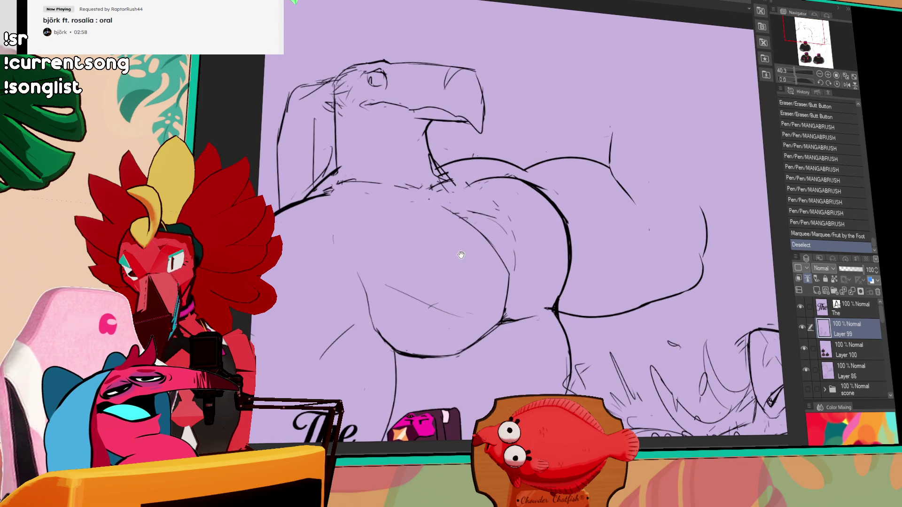
Step: Hide the title, character and sketch layers and show the scone folder's finished artwork full-screen
drag(802, 309, 806, 371)
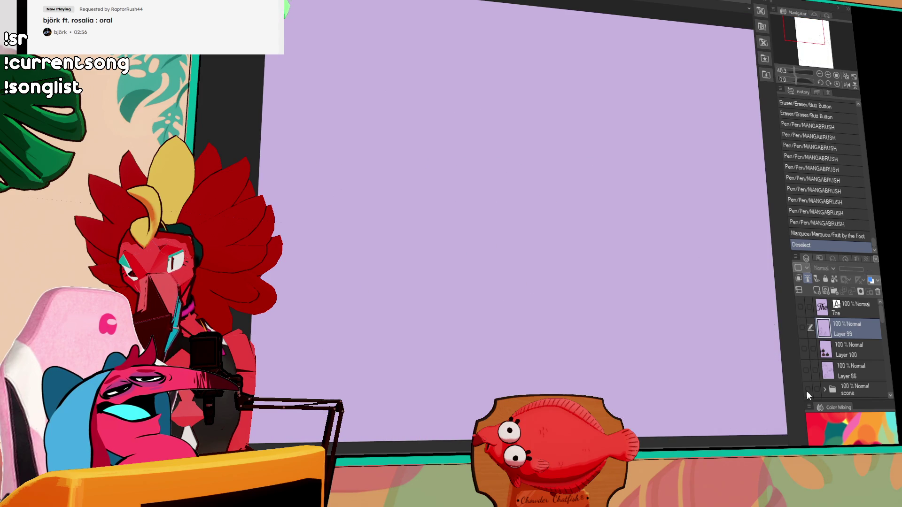
click(808, 389)
key(Tab)
scroll(587, 219, down, 2)
mouse_move(587, 220)
mouse_down()
mouse_move(560, 150)
mouse_move(531, 159)
mouse_move(620, 249)
mouse_move(617, 242)
mouse_up()
key(Tab)
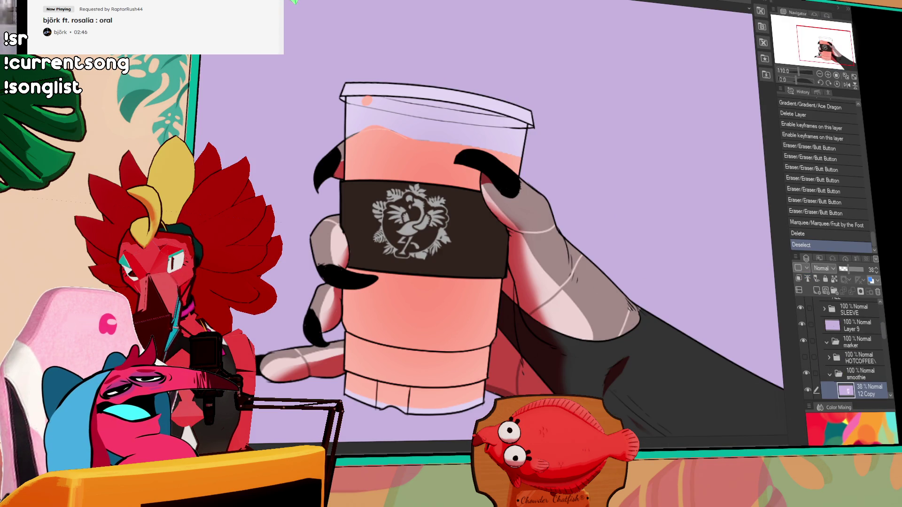
Step: Enable keyframes on the coffee-cup drawing's ALL folder with Ctrl+Shift+K and recentre the page
scroll(827, 364, up, 3)
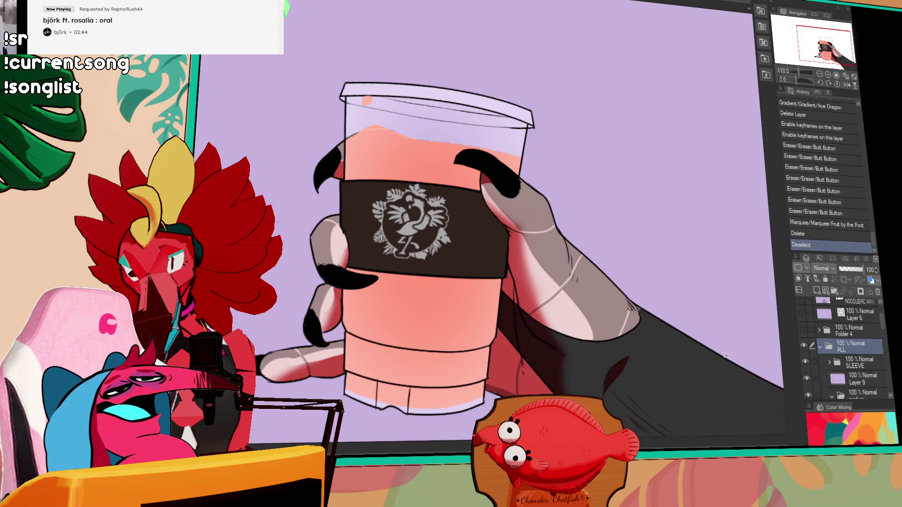
key(ctrl+shift+k)
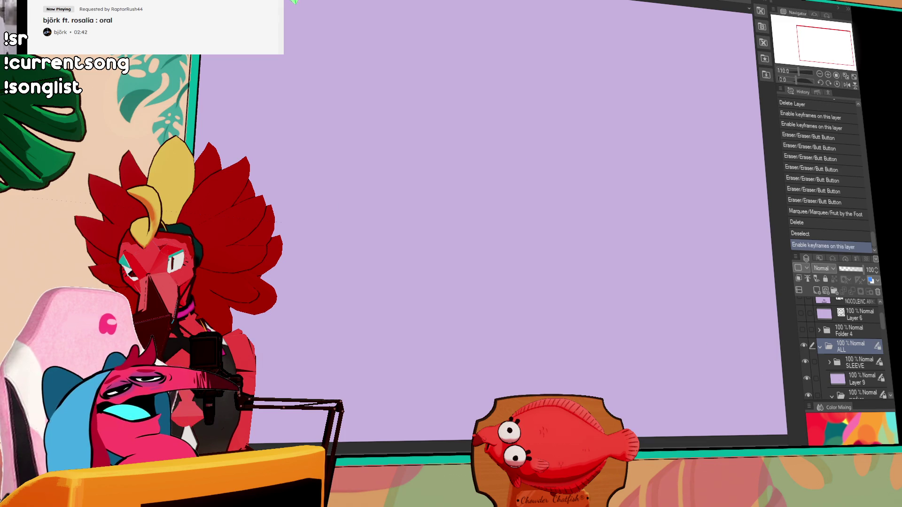
scroll(536, 220, down, 3)
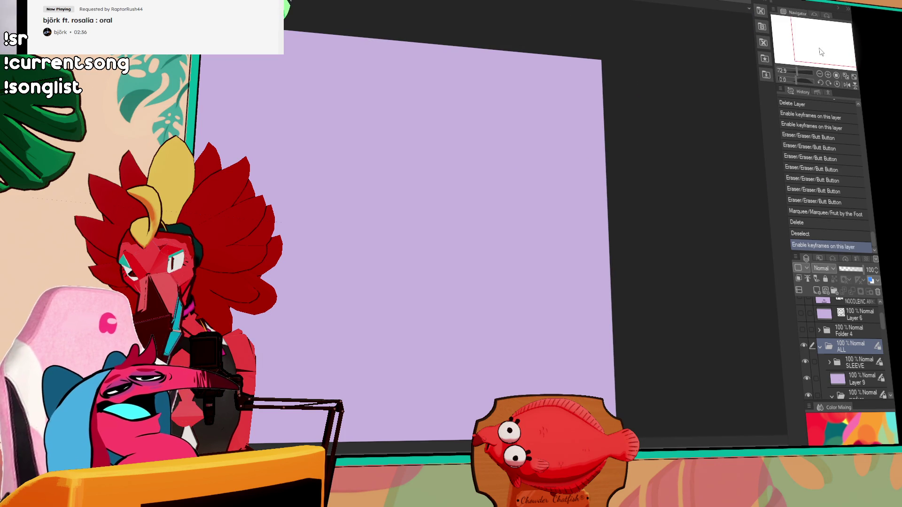
drag(819, 48, 810, 57)
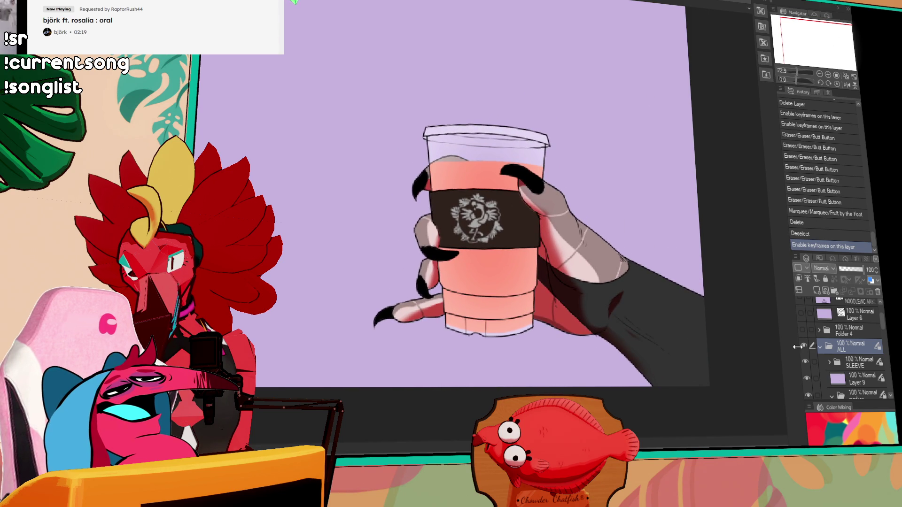
scroll(820, 348, up, 1)
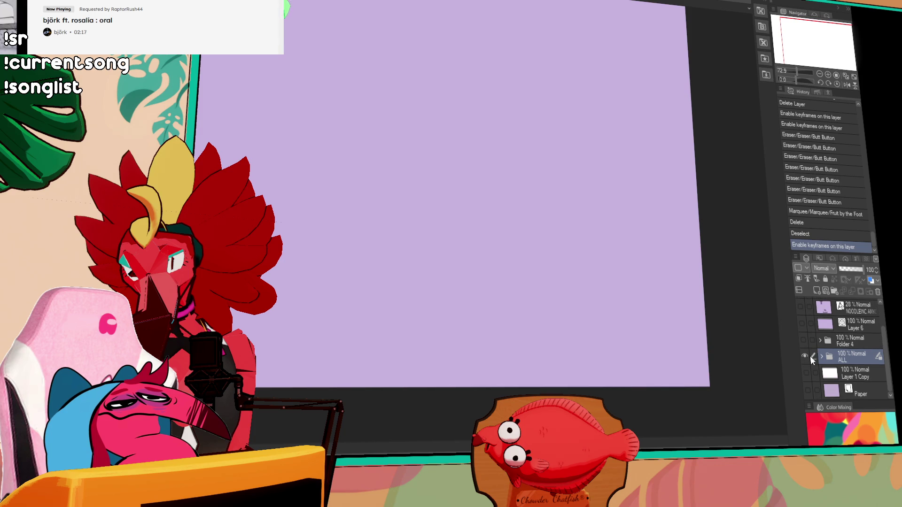
scroll(819, 356, down, 5)
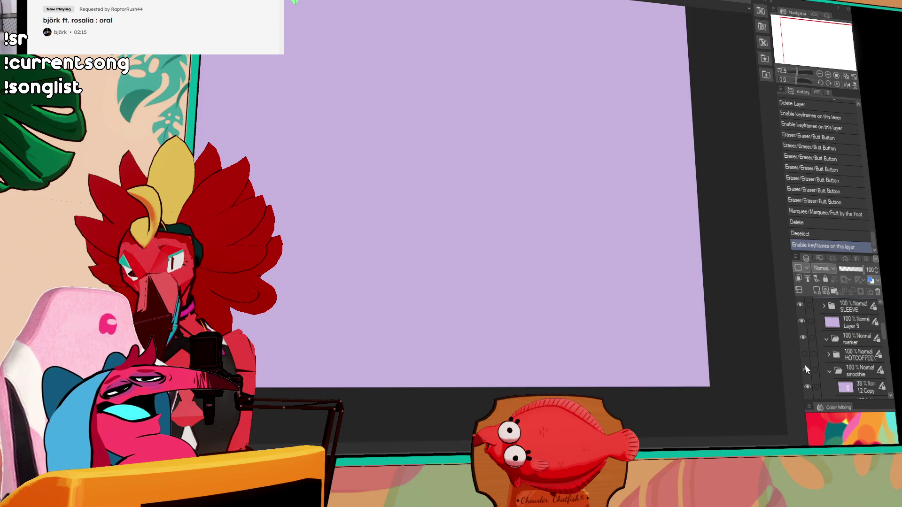
Step: Turn on the HOTCOFFEE folder's visibility in the Layer panel
click(804, 354)
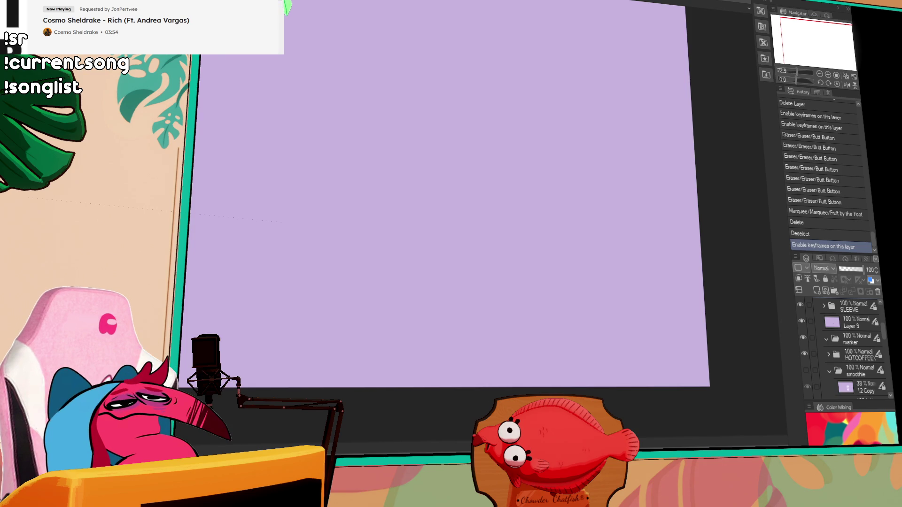
key(ctrl+Tab)
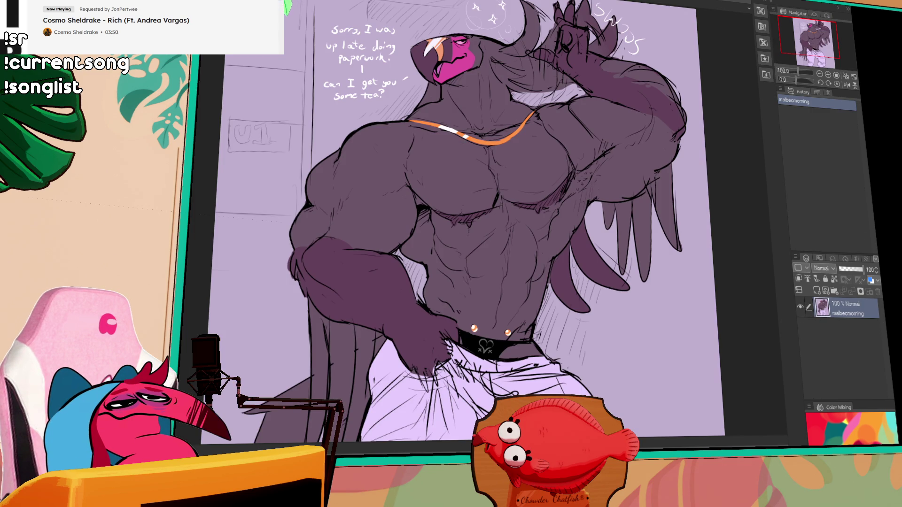
Step: Switch to the kangaroo bakery sprites file and centre the middle and right kangaroos
key(ctrl+Tab)
key(ctrl+Tab)
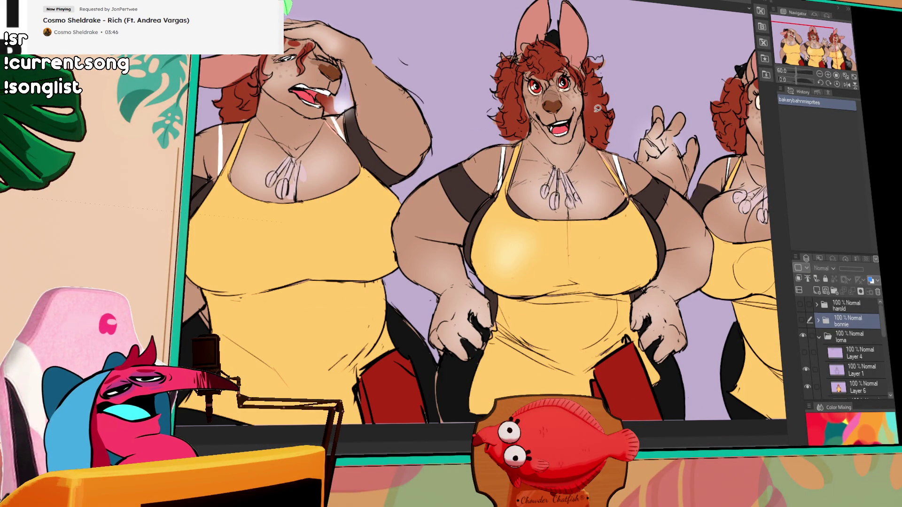
mouse_move(822, 65)
mouse_down()
mouse_move(825, 54)
mouse_move(805, 64)
mouse_move(808, 56)
mouse_up()
scroll(825, 54, down, 5)
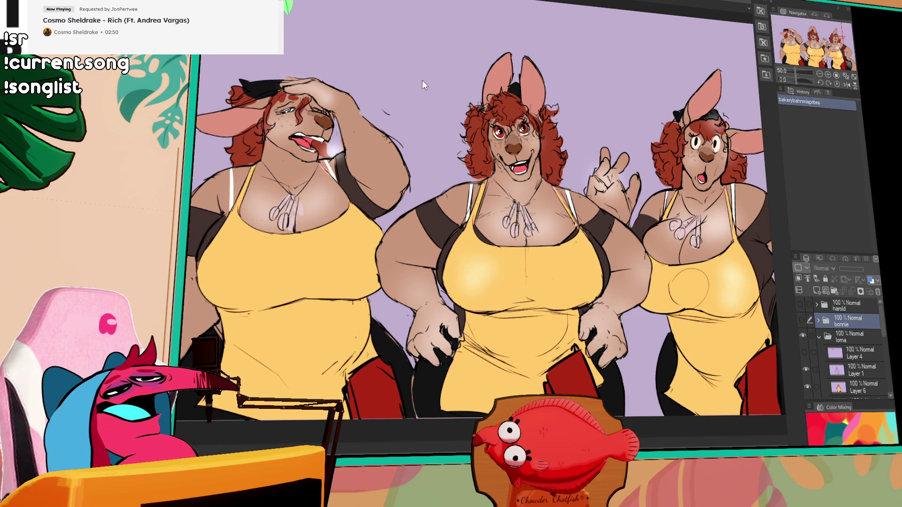
Step: Switch to the character lineup document and zoom in on the right-hand characters
key(ctrl+Tab)
scroll(425, 80, up, 2)
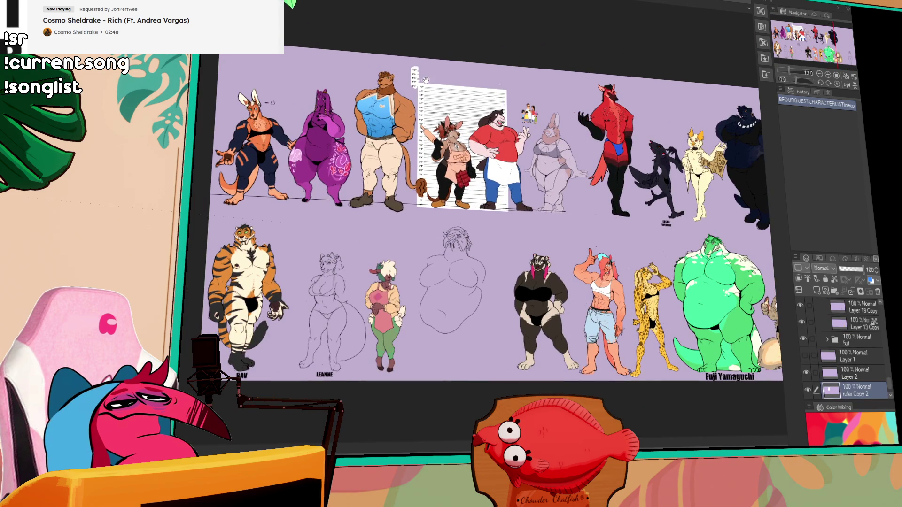
mouse_move(704, 292)
mouse_down()
mouse_move(506, 289)
mouse_move(484, 263)
mouse_move(496, 334)
mouse_up()
scroll(484, 263, up, 5)
scroll(496, 334, up, 1)
scroll(822, 358, up, 3)
scroll(822, 354, up, 5)
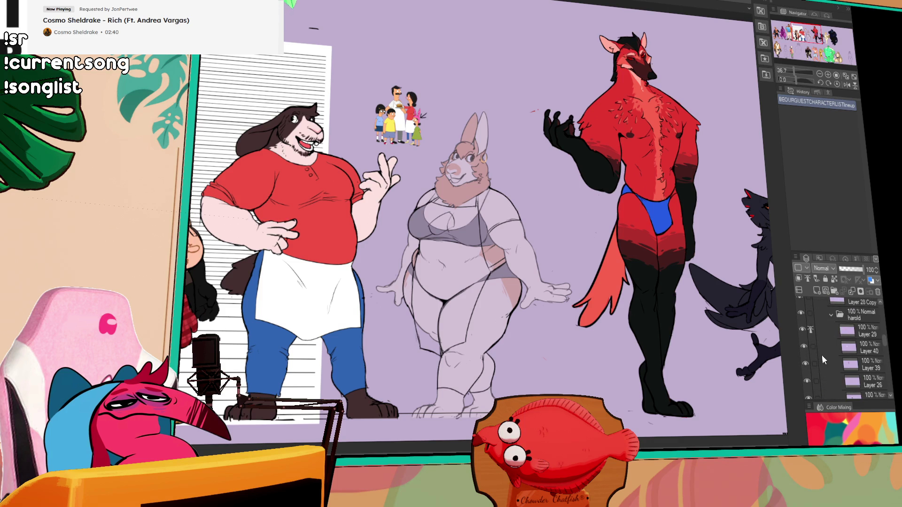
scroll(822, 348, up, 3)
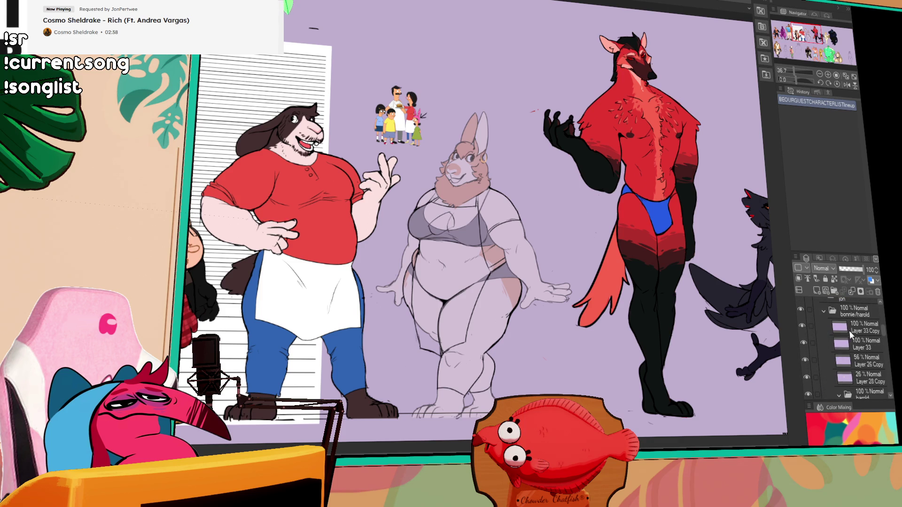
Step: Make the bunny's Layer 33 Copy and other bunny layers fully opaque
click(849, 330)
shift+click(864, 379)
click(863, 269)
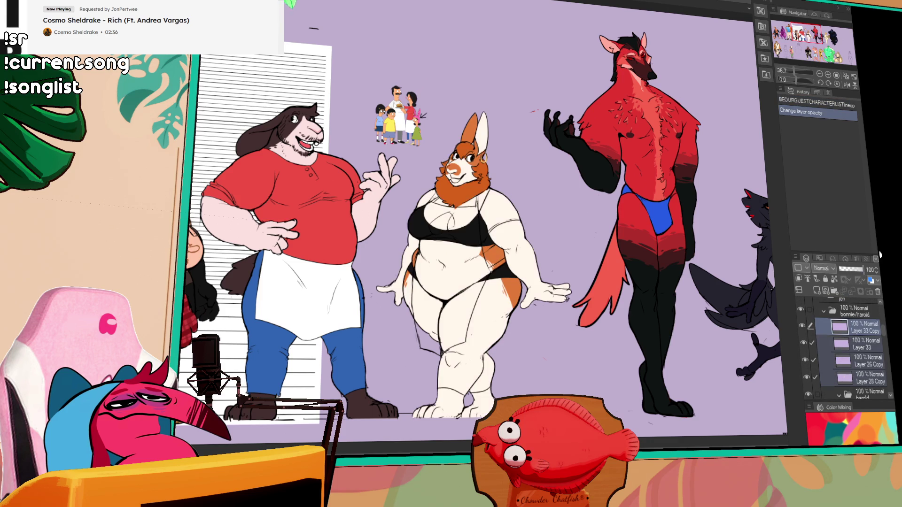
scroll(460, 211, up, 5)
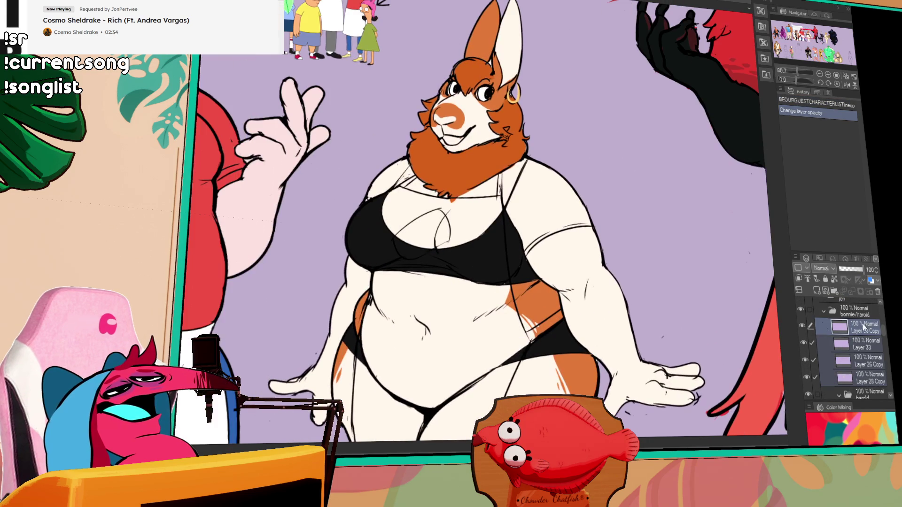
Step: Hide the bunny's stray sketch lines, hide all palettes, and pan toward the purple character
click(804, 335)
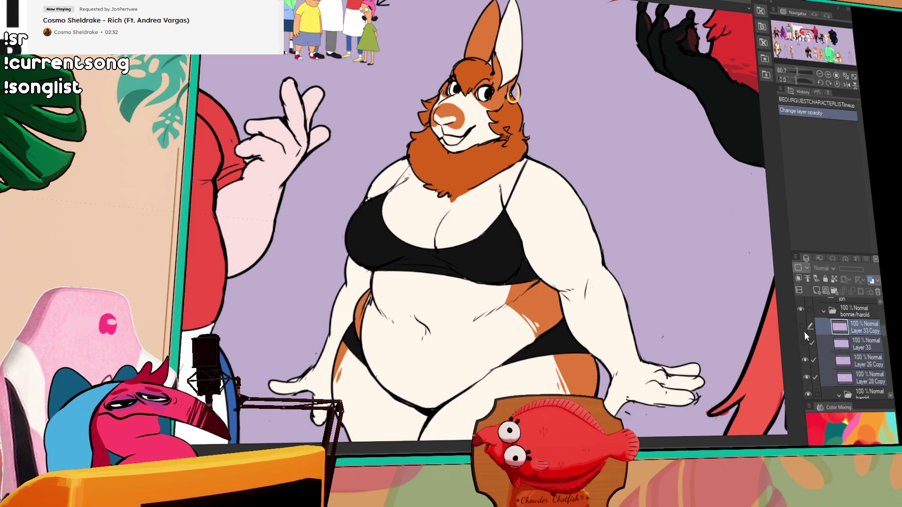
key(Tab)
mouse_move(699, 349)
mouse_down()
mouse_move(724, 337)
mouse_move(731, 320)
mouse_up()
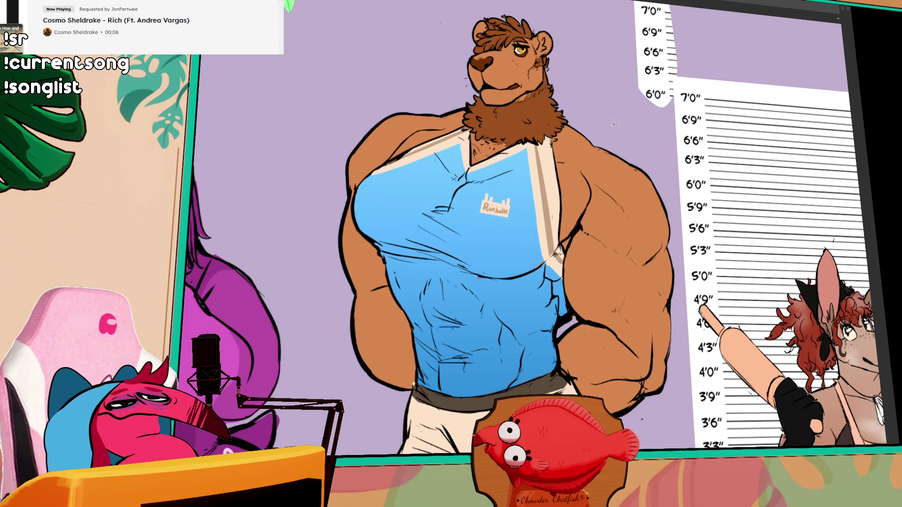
mouse_move(270, 325)
mouse_down()
mouse_move(454, 306)
mouse_move(603, 230)
mouse_move(600, 209)
mouse_move(583, 194)
mouse_move(550, 186)
mouse_move(535, 194)
mouse_up()
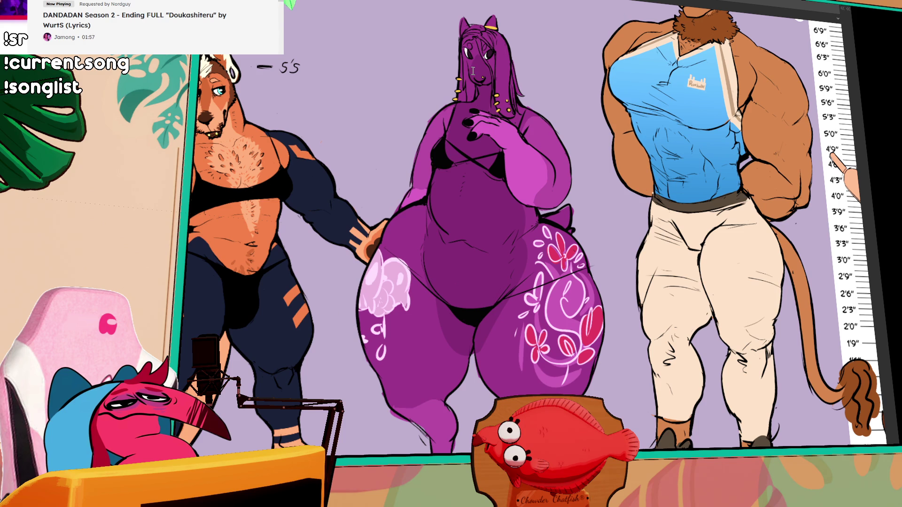
Step: Pan and zoom from the bat over to the dark leopard character and the canvas top edge
scroll(359, 264, right, 15)
scroll(359, 263, right, 10)
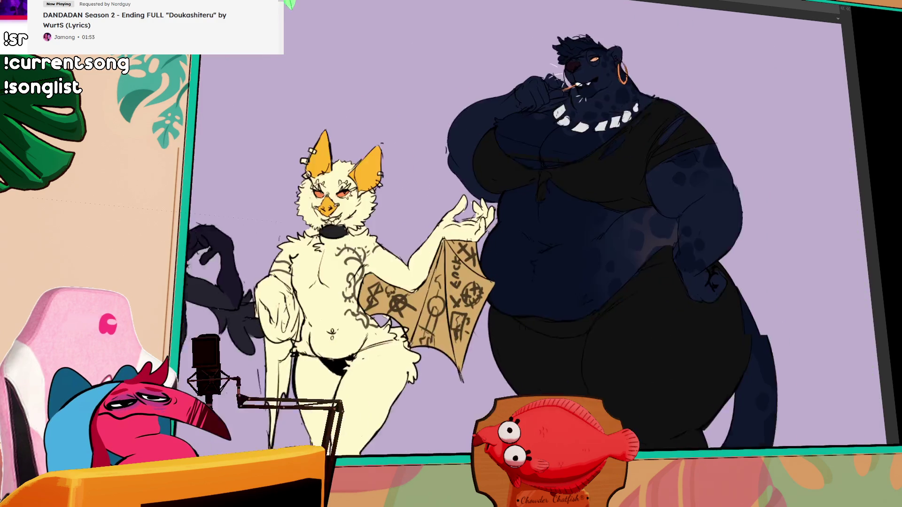
drag(242, 190, 260, 187)
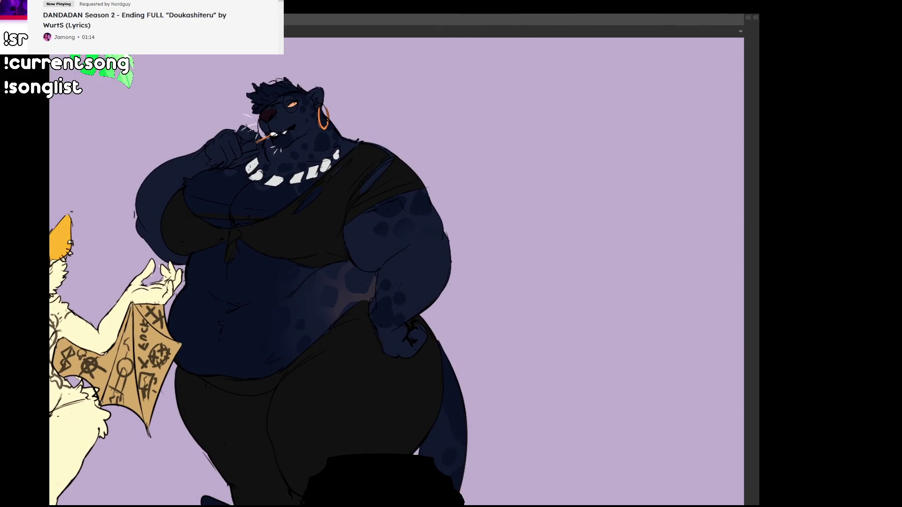
scroll(303, 301, down, 3)
scroll(304, 301, up, 3)
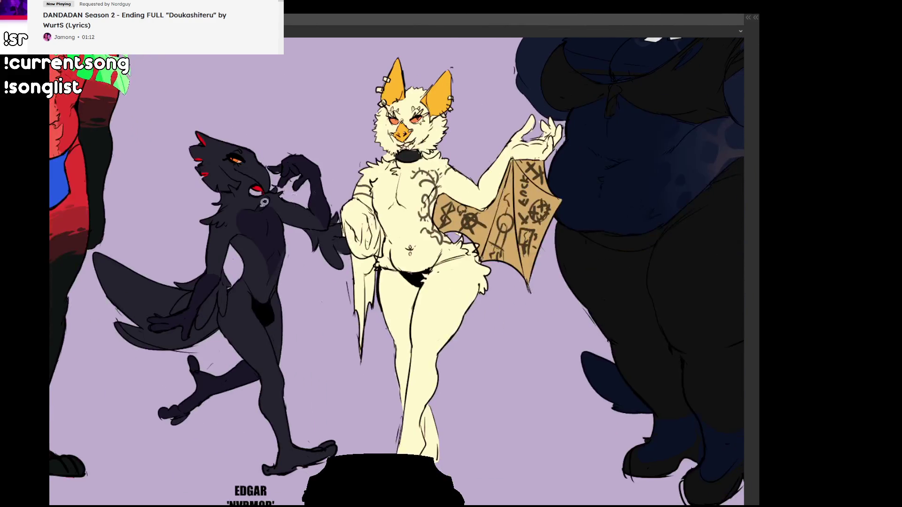
mouse_move(304, 301)
mouse_down()
mouse_move(353, 286)
mouse_move(211, 250)
mouse_move(134, 323)
mouse_move(151, 348)
mouse_move(313, 283)
mouse_move(355, 297)
mouse_up()
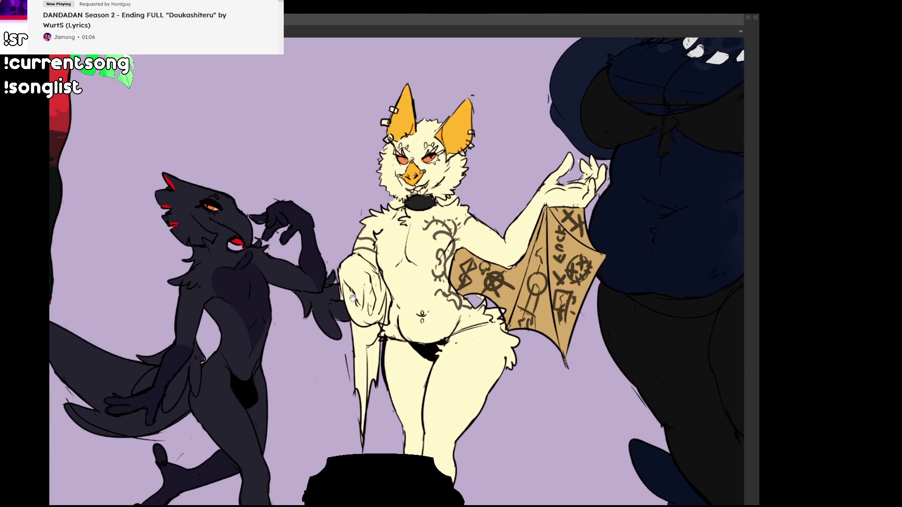
mouse_move(568, 198)
mouse_down()
mouse_move(216, 328)
mouse_move(139, 328)
mouse_up()
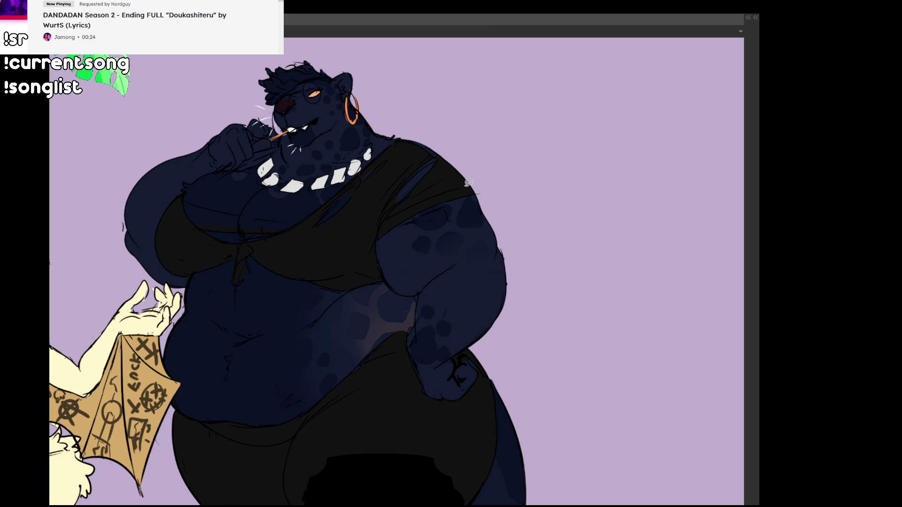
scroll(409, 214, down, 1)
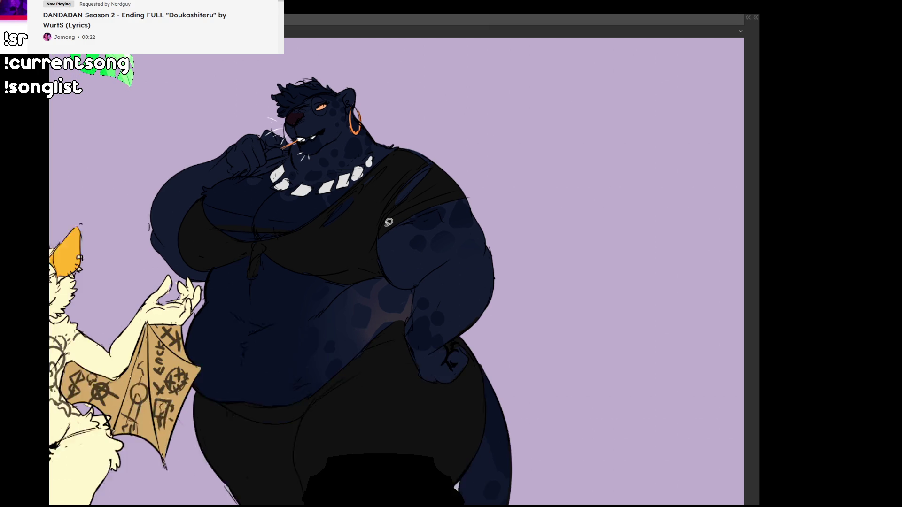
drag(369, 299, 392, 187)
drag(353, 211, 336, 390)
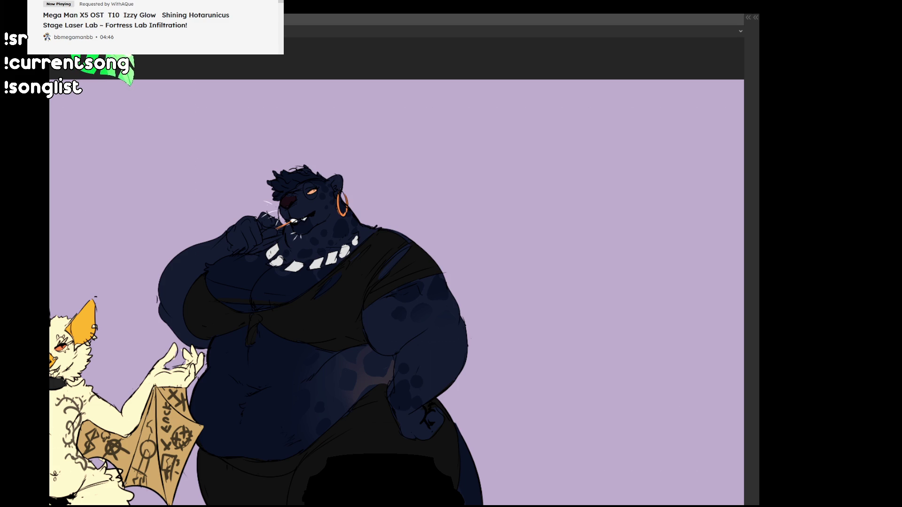
key(ctrl+Tab)
scroll(321, 247, up, 3)
scroll(320, 247, up, 2)
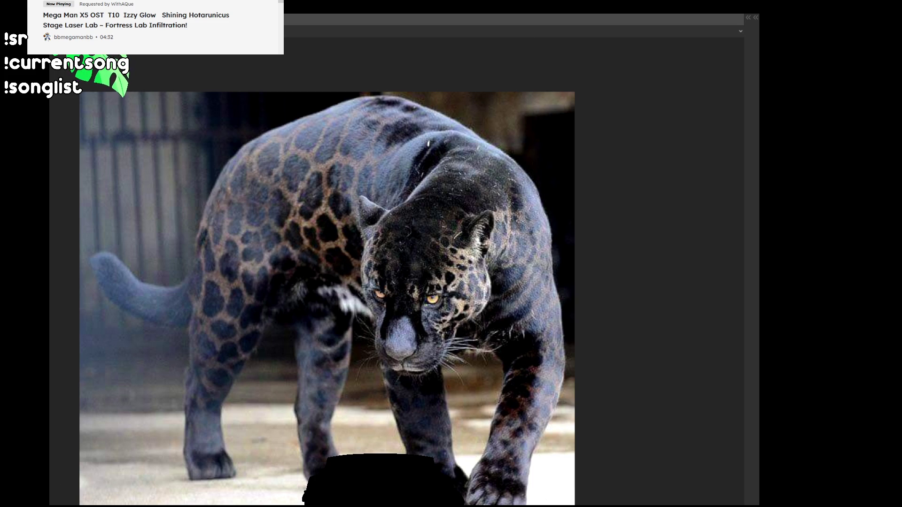
key(ctrl+v)
scroll(160, 202, up, 5)
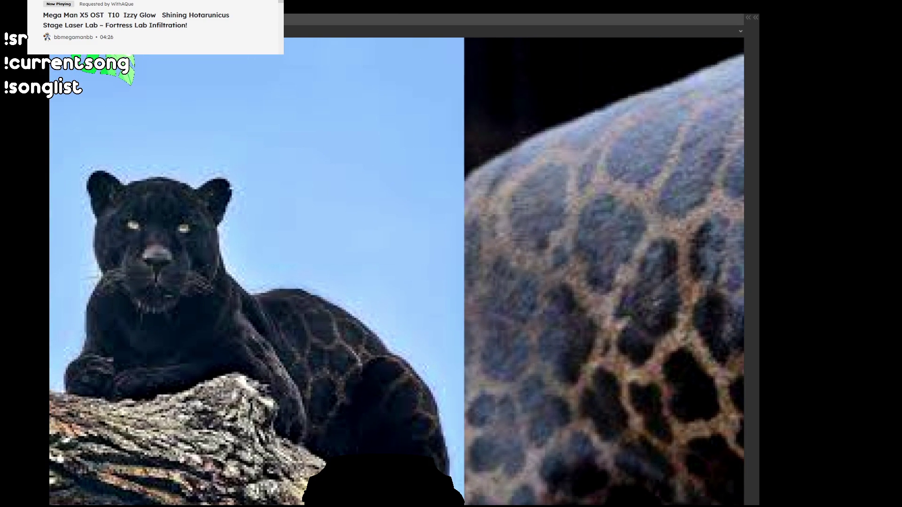
scroll(489, 295, down, 3)
scroll(465, 332, up, 3)
scroll(544, 418, up, 5)
scroll(544, 418, down, 5)
mouse_move(367, 375)
mouse_down()
mouse_move(223, 206)
mouse_move(262, 256)
mouse_up()
scroll(262, 256, up, 1)
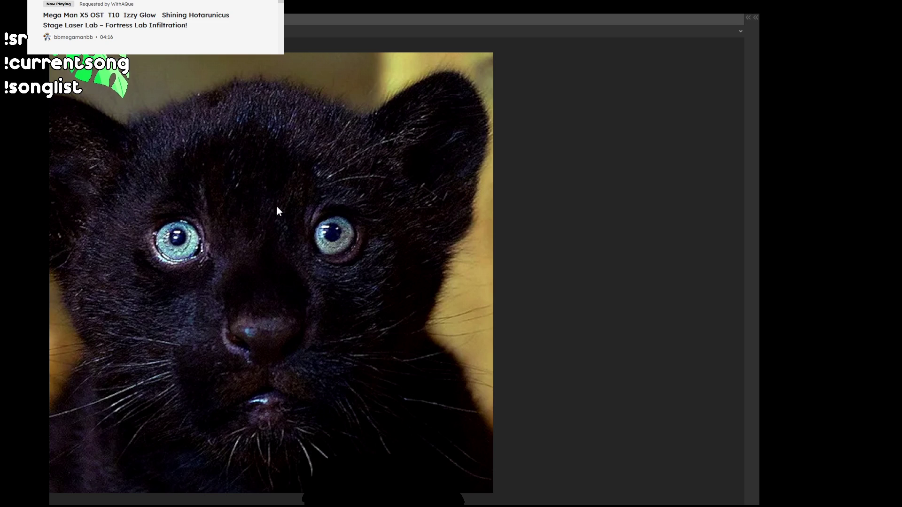
key(ctrl+Tab)
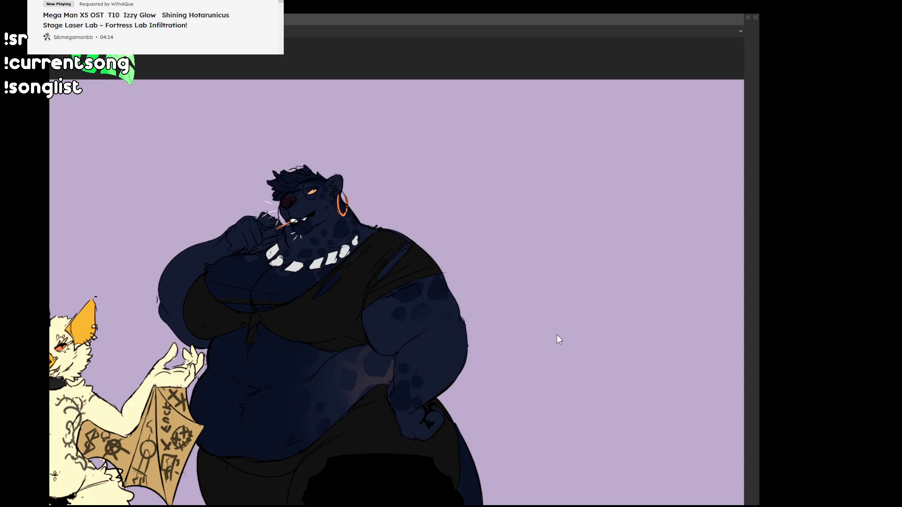
mouse_move(178, 418)
mouse_down()
mouse_move(183, 246)
mouse_move(340, 267)
mouse_move(57, 71)
mouse_up()
drag(345, 163, 322, 197)
mouse_move(193, 208)
mouse_down()
mouse_move(195, 235)
mouse_move(373, 280)
mouse_move(447, 279)
mouse_up()
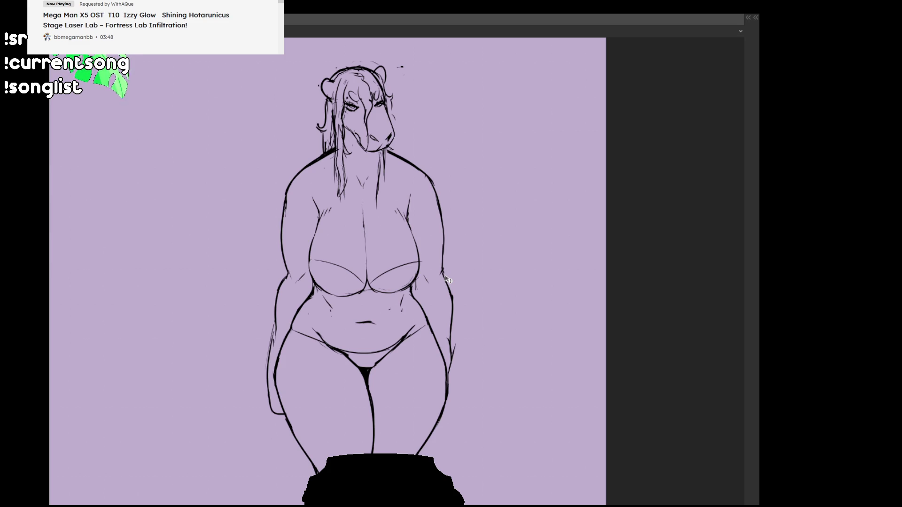
key(ctrl+minus)
key(ctrl+minus)
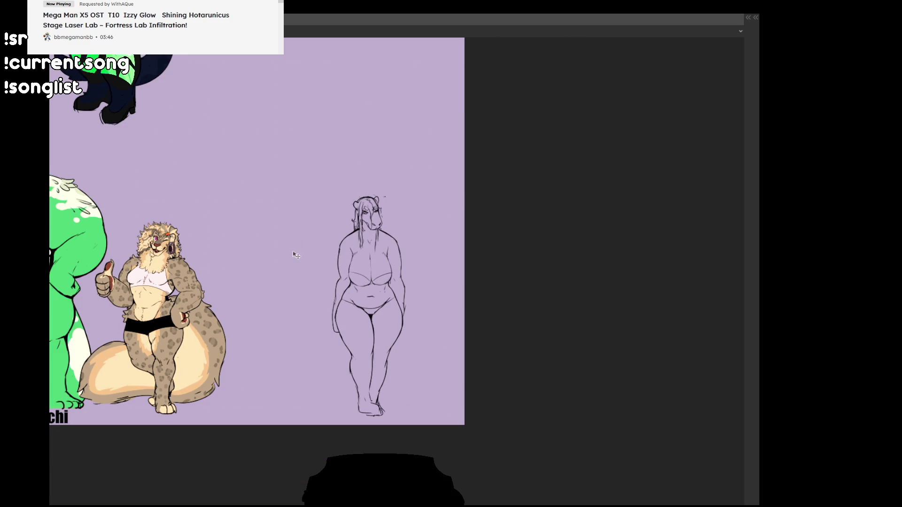
Step: Slide the ruler Copy 2 sheet behind the curvy sketch figure and zoom back in on her
mouse_move(238, 260)
mouse_down()
mouse_move(321, 257)
mouse_move(234, 263)
mouse_up()
scroll(351, 283, down, 2)
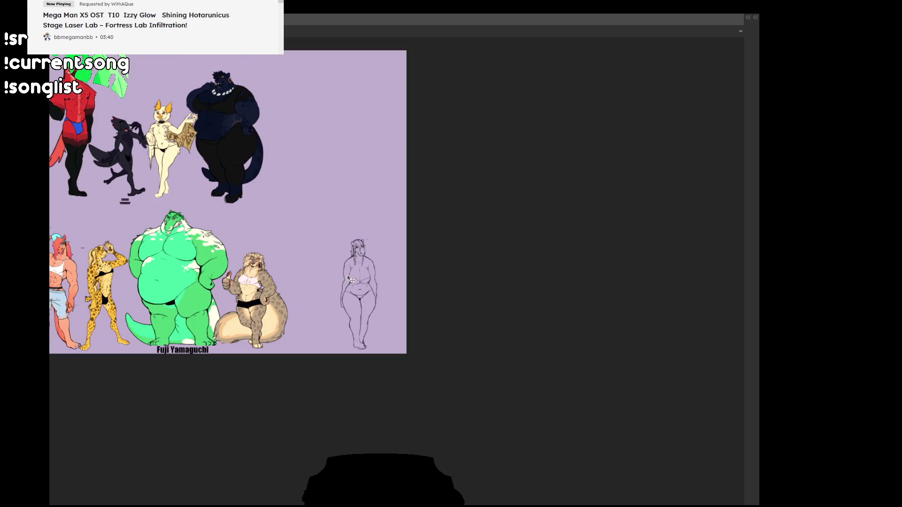
key(Tab)
key(Tab)
key(Tab)
scroll(706, 426, down, 5)
scroll(705, 431, down, 5)
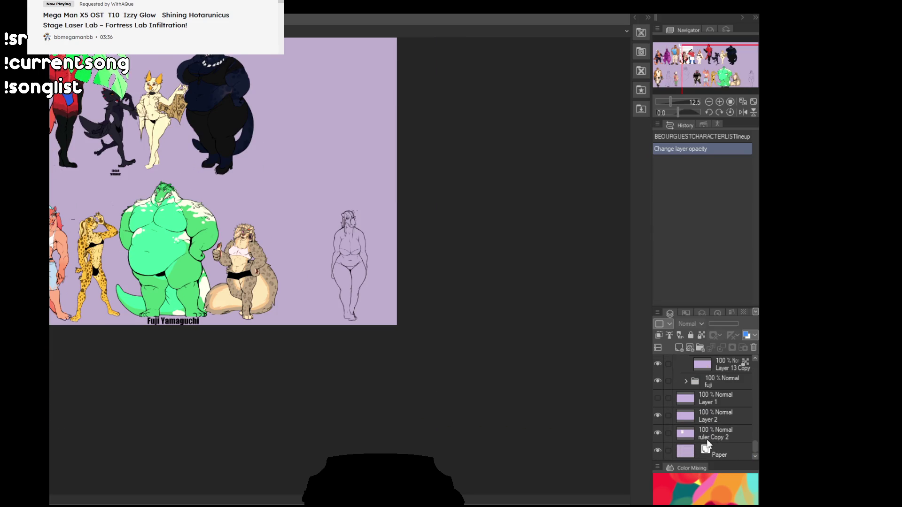
mouse_move(234, 204)
mouse_down()
mouse_move(500, 364)
mouse_move(527, 298)
mouse_move(590, 304)
mouse_up()
scroll(304, 280, up, 5)
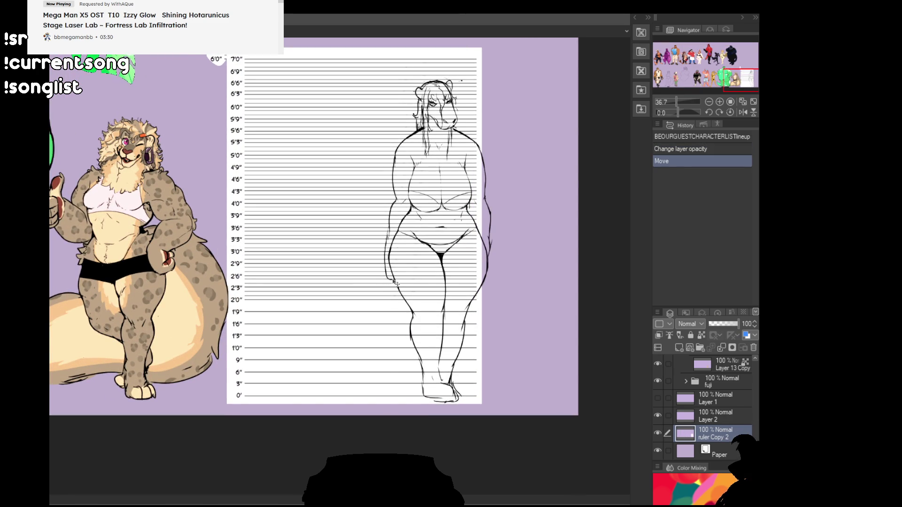
scroll(394, 296, up, 3)
mouse_move(356, 308)
mouse_down()
mouse_move(369, 413)
mouse_move(390, 436)
mouse_move(321, 366)
mouse_up()
scroll(321, 367, up, 1)
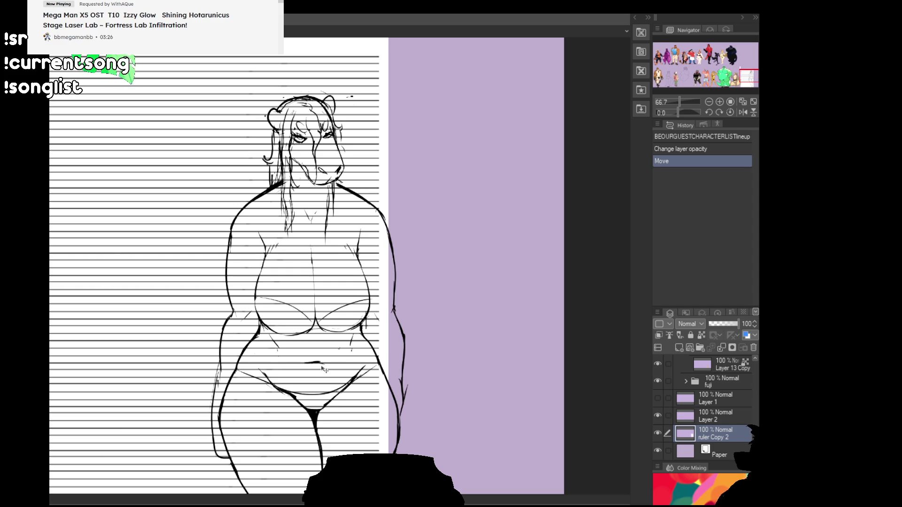
Step: Hide the ruler Copy 2 layer's height-chart lines
click(657, 432)
drag(280, 365, 346, 360)
scroll(212, 348, down, 2)
Step: Pan past the green and leopard characters and centre the view on the badger
drag(213, 348, 382, 323)
drag(216, 329, 428, 320)
drag(245, 325, 415, 324)
drag(202, 325, 494, 324)
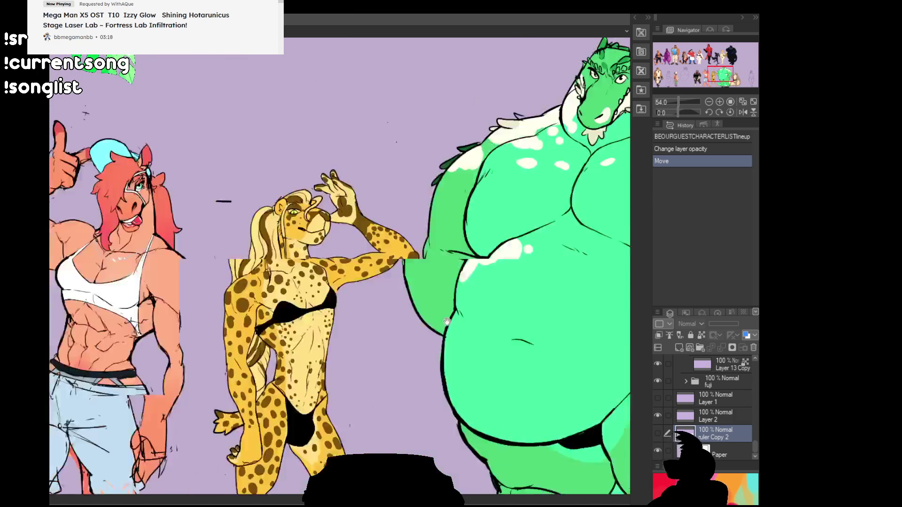
drag(305, 321, 516, 320)
scroll(517, 321, up, 3)
drag(423, 329, 494, 331)
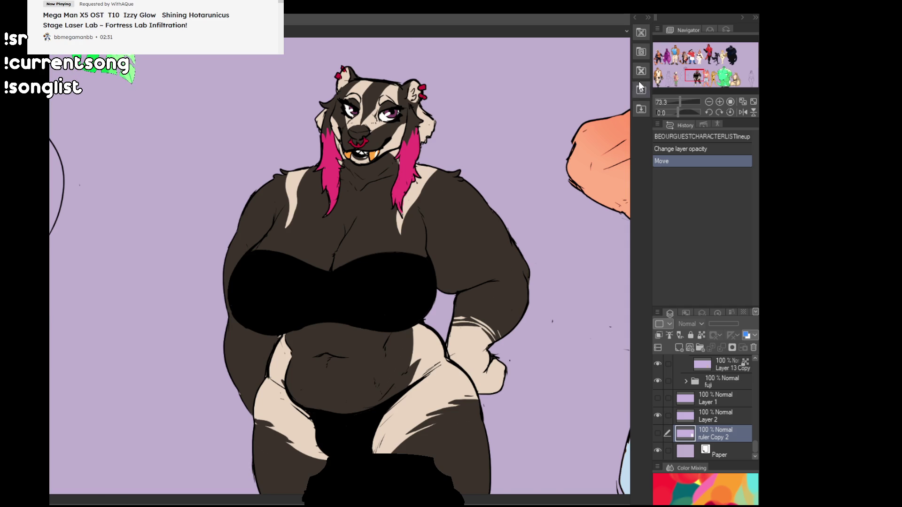
Step: Jump the view to the badger and horse, collapse the side panels, and pan along the lineup
click(716, 58)
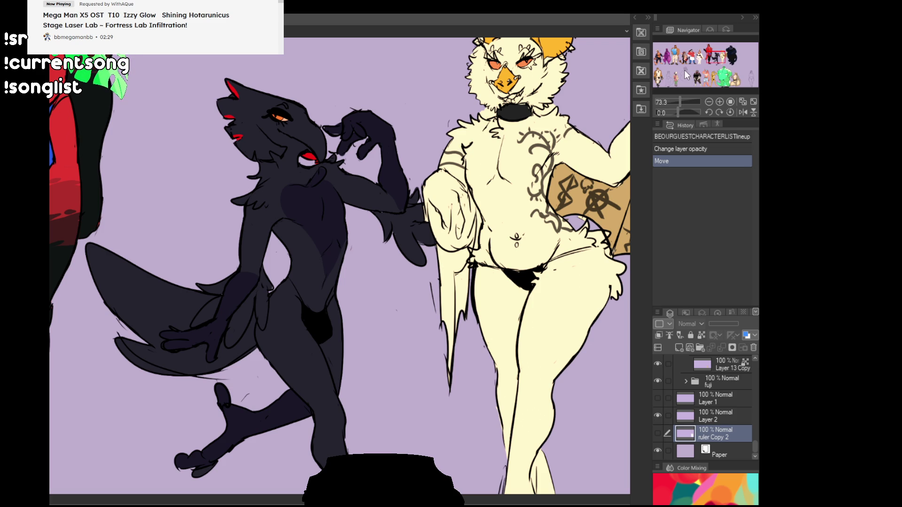
click(700, 75)
drag(699, 75, 684, 77)
click(756, 17)
mouse_move(628, 91)
mouse_down()
mouse_move(447, 342)
mouse_move(445, 204)
mouse_up()
drag(212, 315, 610, 199)
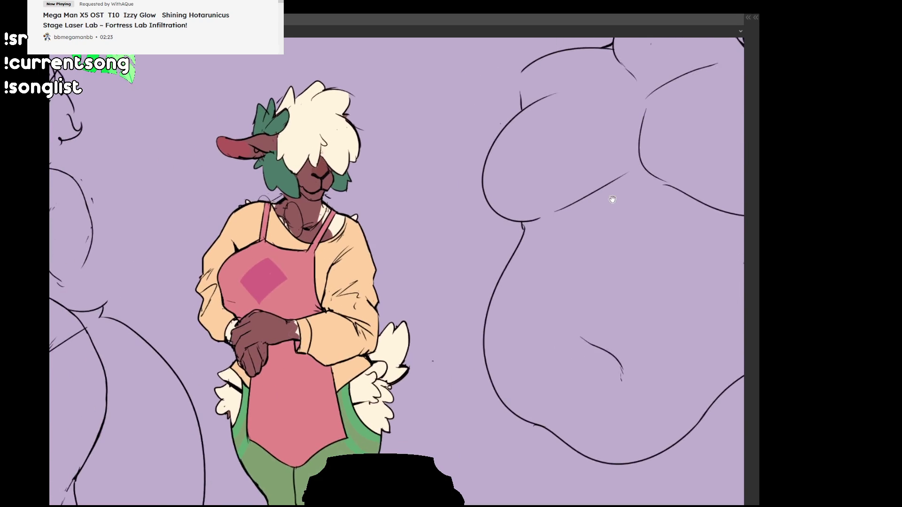
mouse_move(538, 233)
mouse_down()
mouse_move(664, 252)
mouse_move(412, 261)
mouse_move(431, 262)
mouse_move(605, 376)
mouse_move(523, 457)
mouse_move(354, 354)
mouse_move(584, 181)
mouse_move(559, 378)
mouse_move(295, 398)
mouse_move(286, 345)
mouse_move(328, 393)
mouse_move(357, 390)
mouse_move(341, 384)
mouse_move(371, 388)
mouse_move(404, 362)
mouse_up()
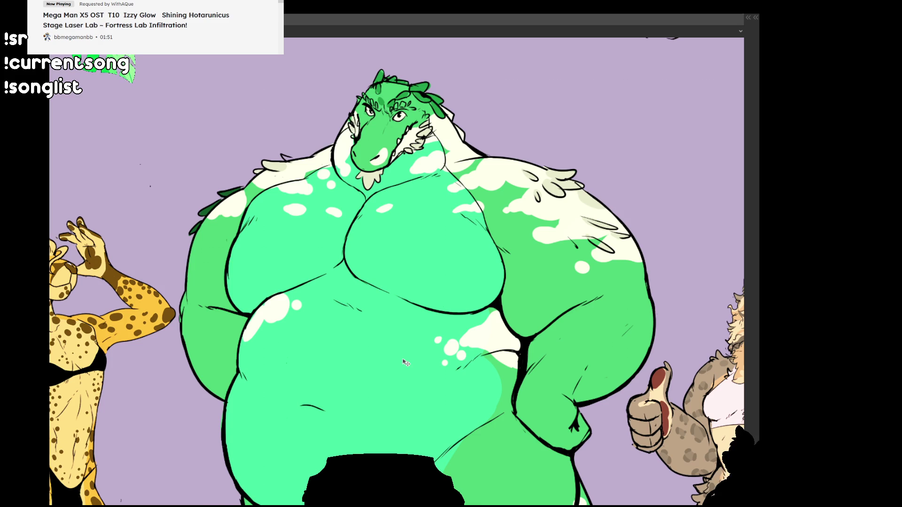
scroll(376, 329, left, 15)
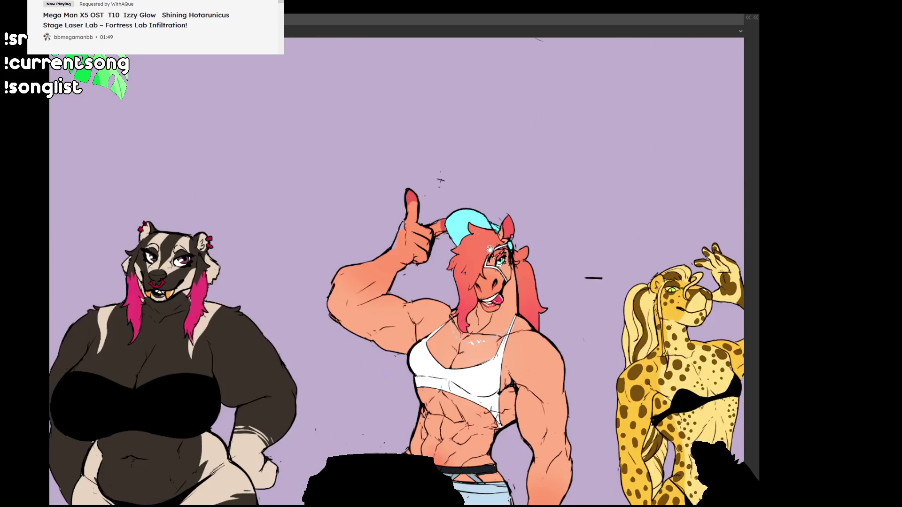
Step: Scroll the lineup left until the tiger and the uncoloured bikini sketch are visible
scroll(216, 275, left, 10)
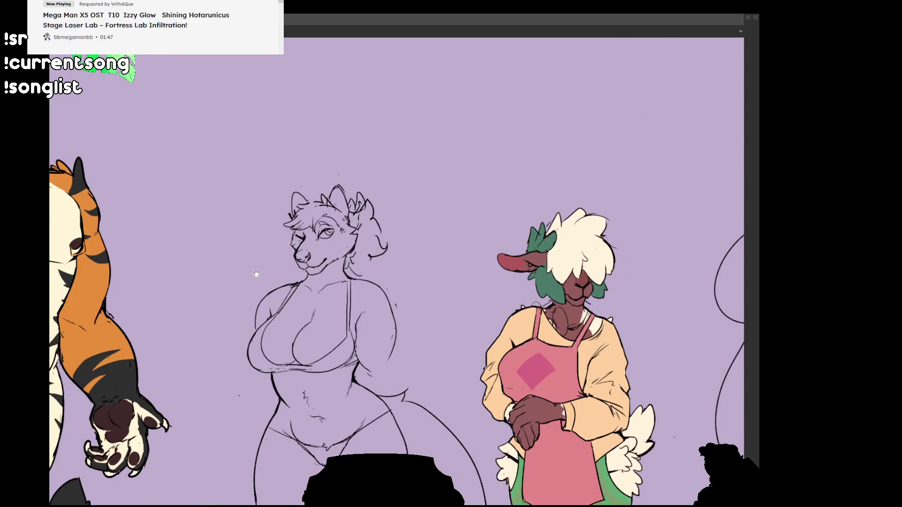
scroll(568, 310, left, 6)
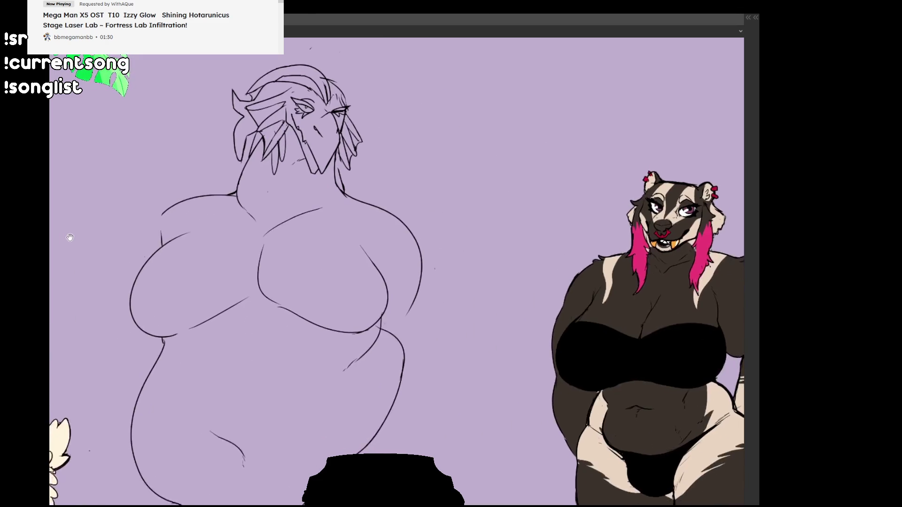
mouse_move(70, 237)
mouse_down()
mouse_move(49, 253)
mouse_move(136, 255)
mouse_move(177, 226)
mouse_up()
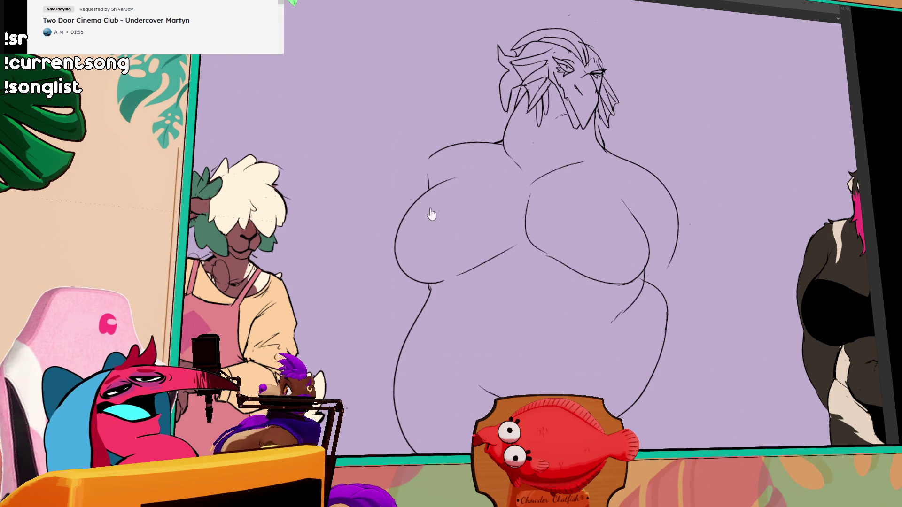
Step: Switch to the open artwork of the three kangaroo bakers
key(alt+Tab)
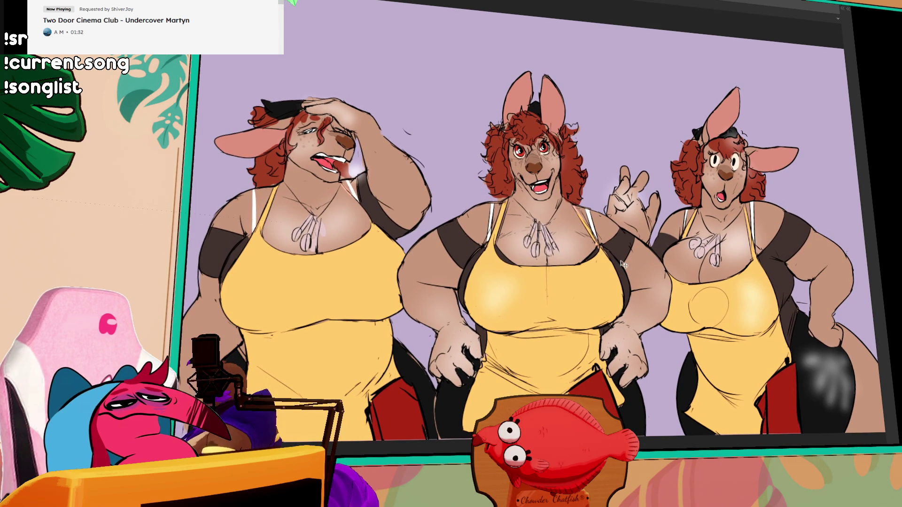
Step: Hide the current character folder, show the harold folder's red-shirted dogs, and hide the side panels
key(alt+Tab)
click(802, 315)
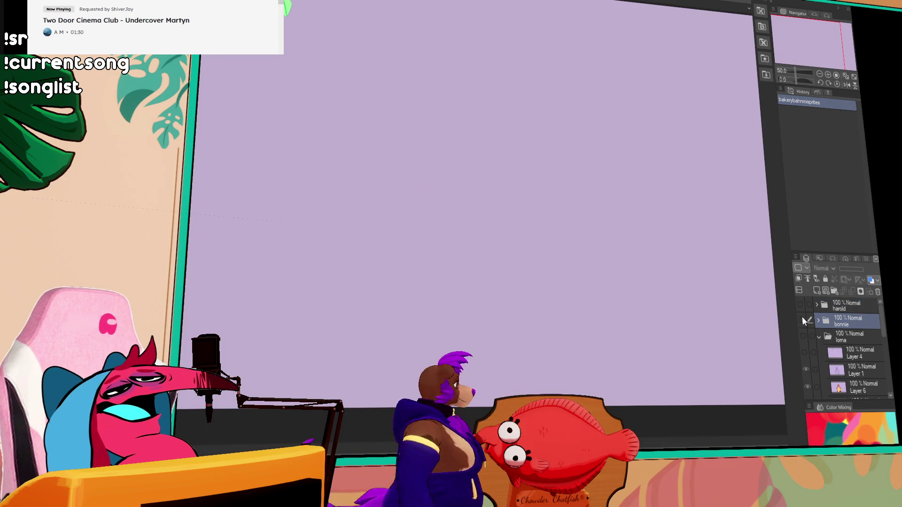
click(802, 306)
key(Tab)
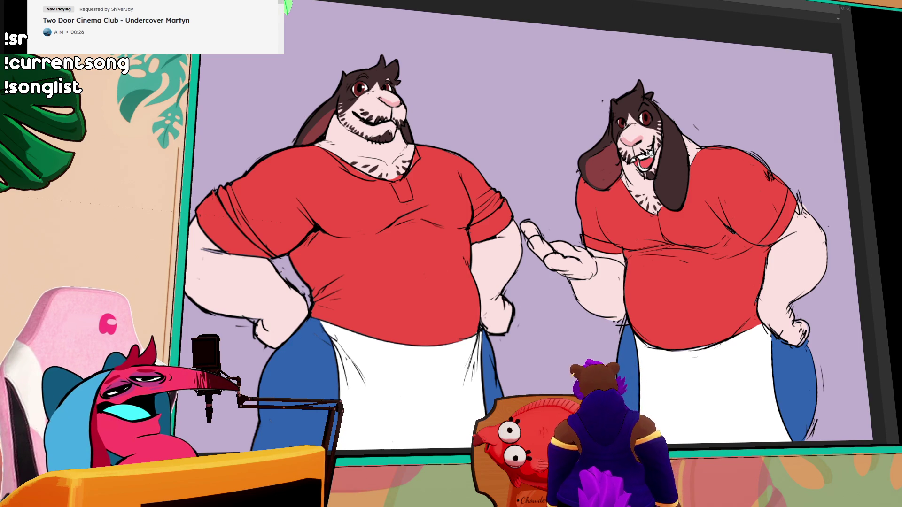
Step: Bring back the side panels and swap the harold folder for the bonnie rabbit folder
key(Tab)
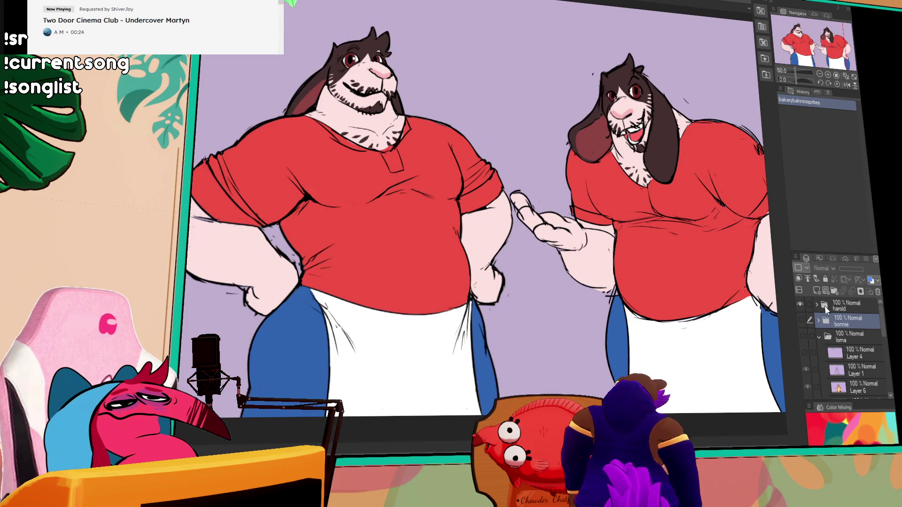
click(798, 306)
click(801, 320)
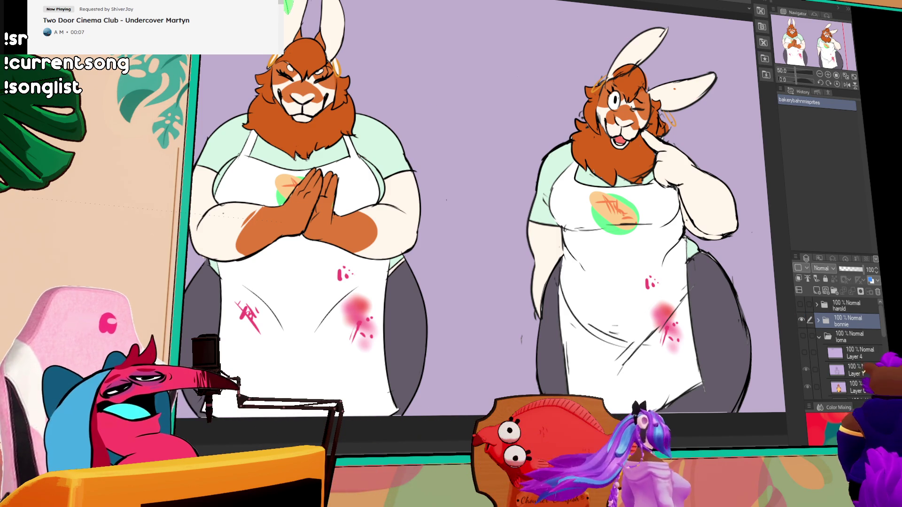
Step: Pan over the two rabbit characters, toggling the bonnie folder off and back on
mouse_move(578, 63)
mouse_down()
mouse_move(498, 84)
mouse_move(526, 78)
mouse_up()
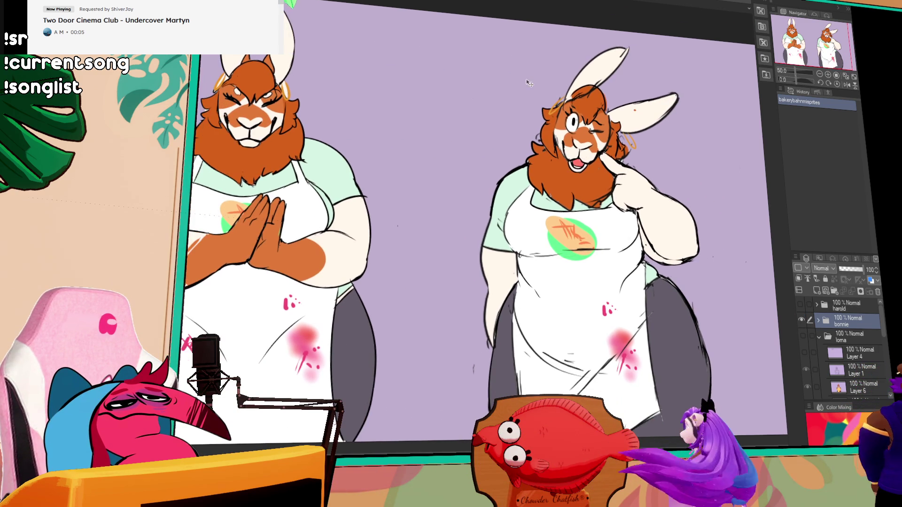
click(803, 320)
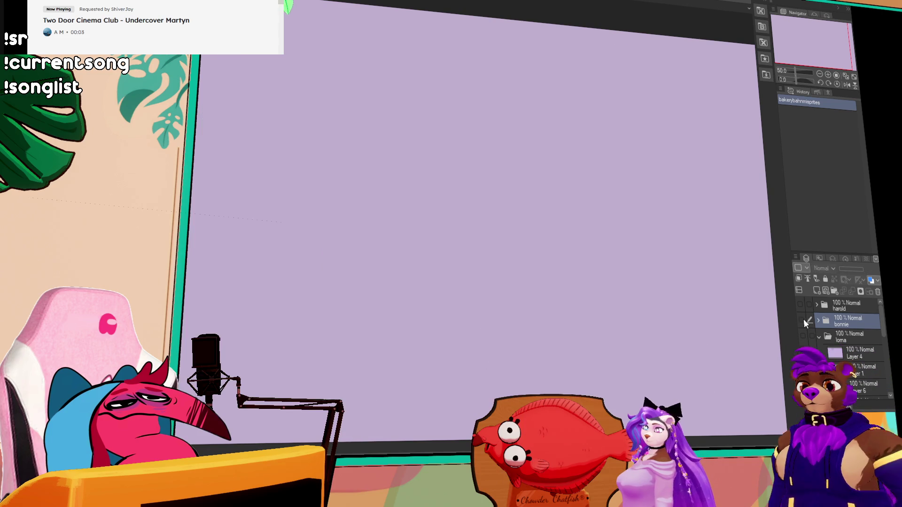
click(803, 319)
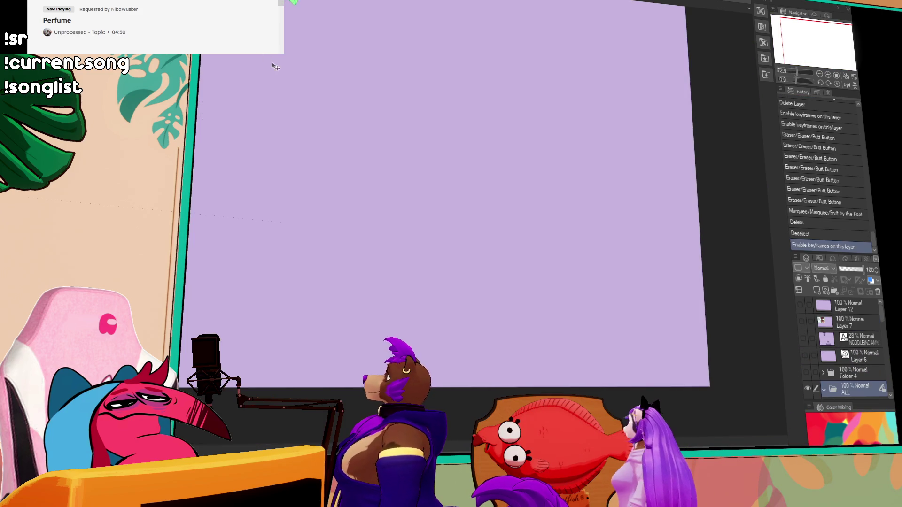
mouse_move(276, 66)
mouse_down()
mouse_move(419, 157)
mouse_move(363, 113)
mouse_up()
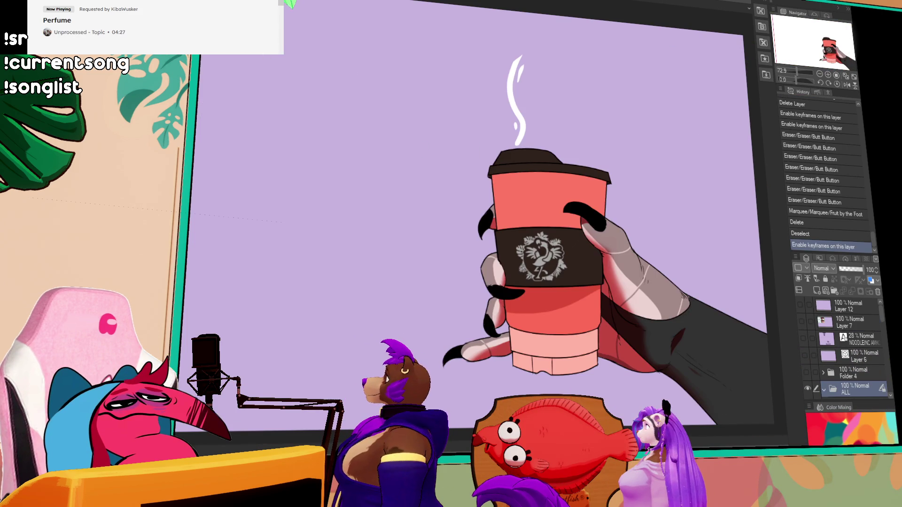
Step: Cycle through the open documents to the laptop comic and make Layer 100's three figures visible
scroll(835, 368, down, 10)
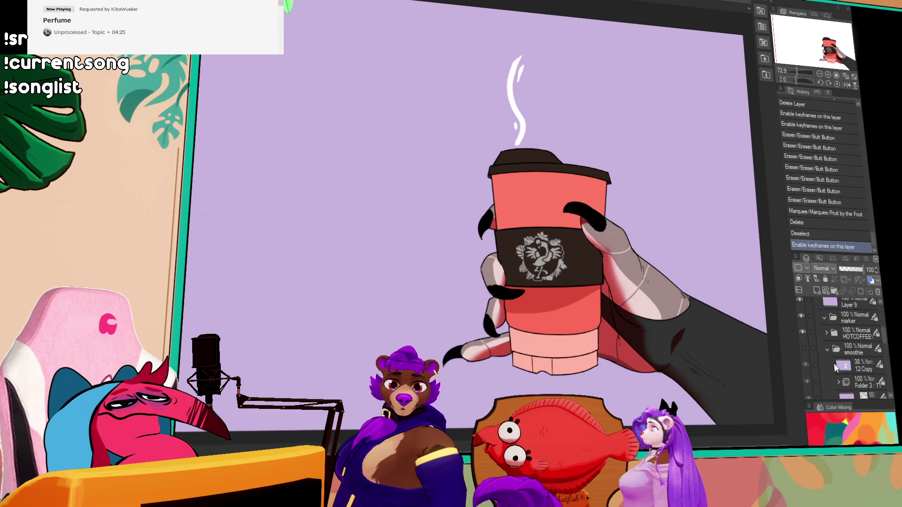
scroll(808, 362, down, 5)
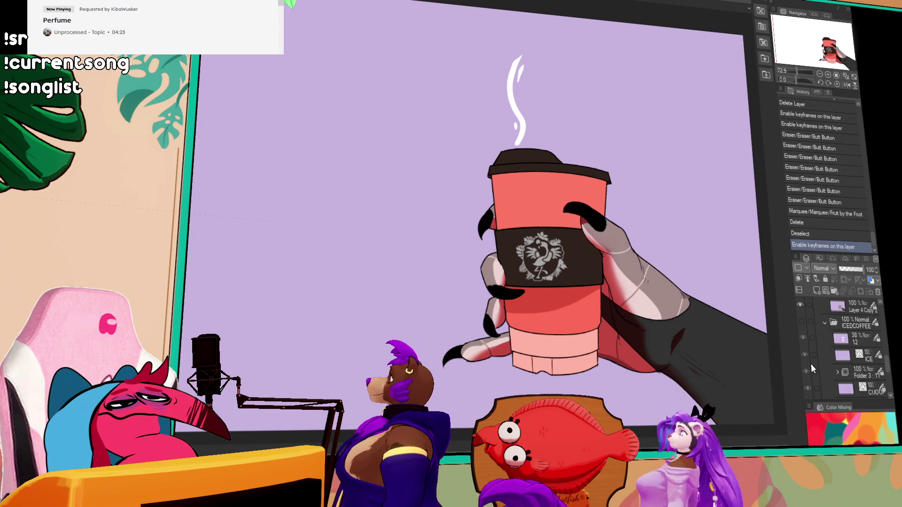
scroll(810, 357, up, 5)
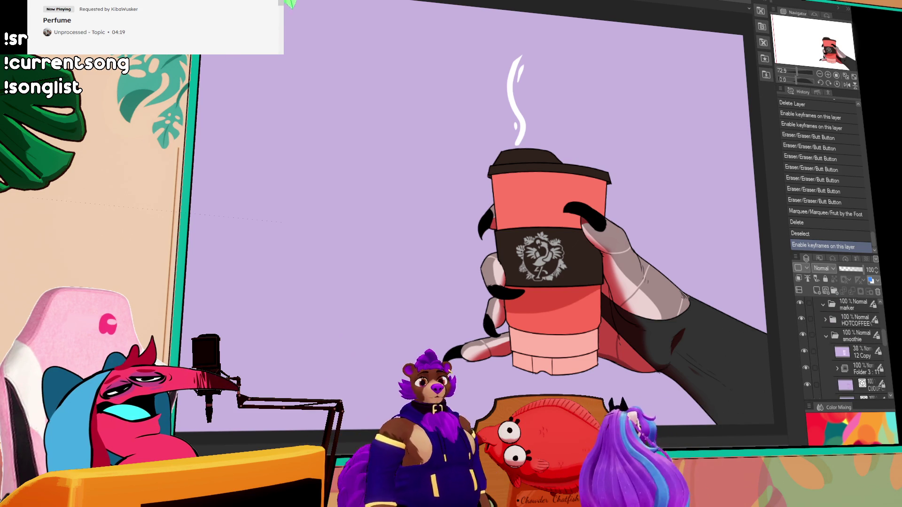
key(ctrl+Tab)
key(ctrl+Tab)
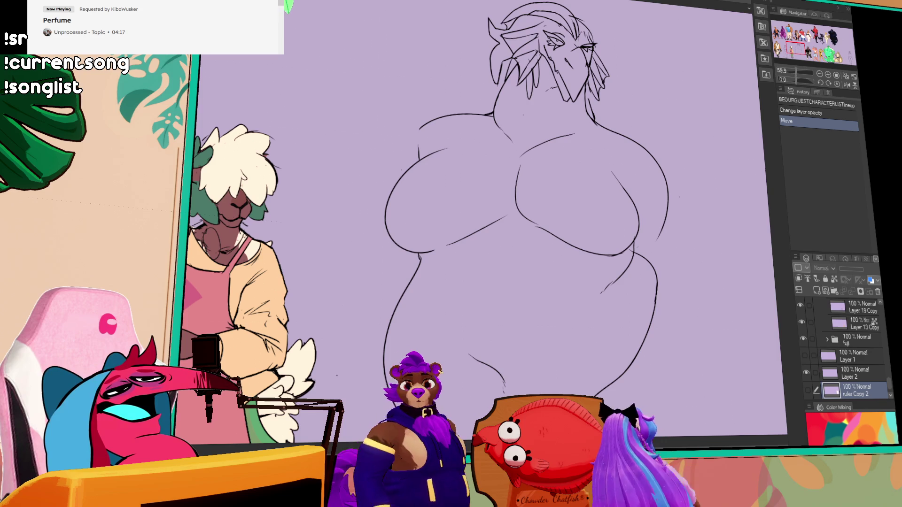
key(ctrl+Tab)
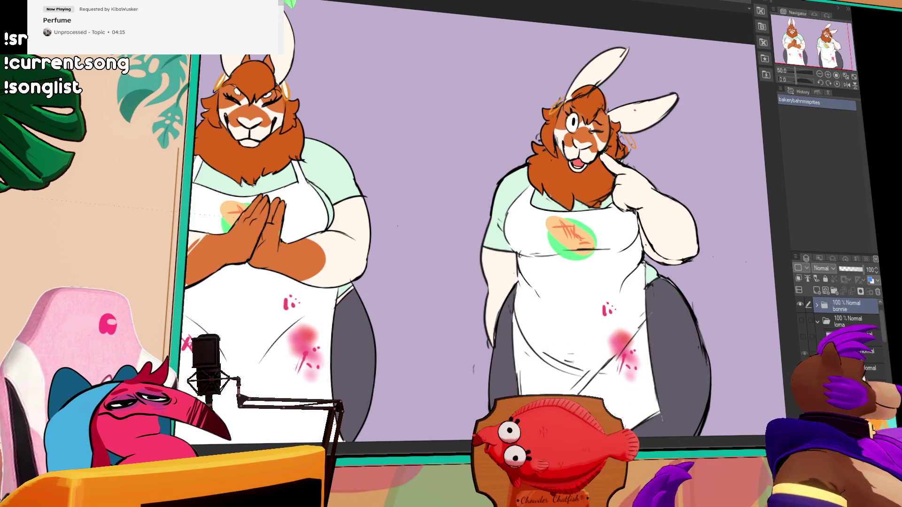
key(ctrl+Tab)
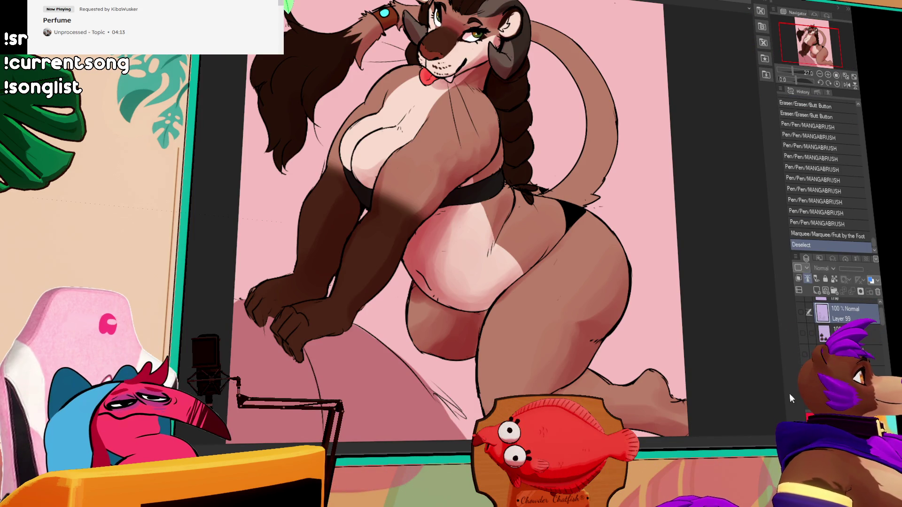
key(ctrl+Tab)
click(805, 346)
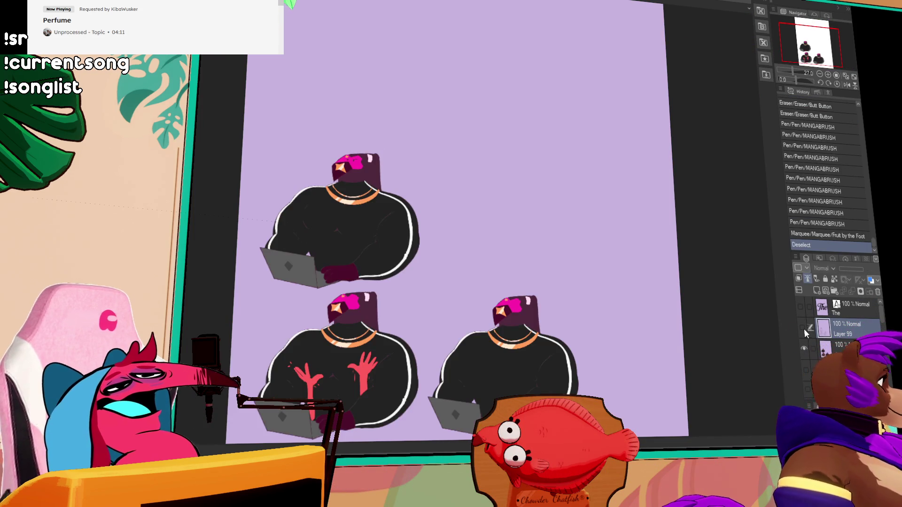
Step: Show the hidden text layer, then zoom and pan to look over the laptop figures
click(802, 308)
scroll(566, 254, up, 5)
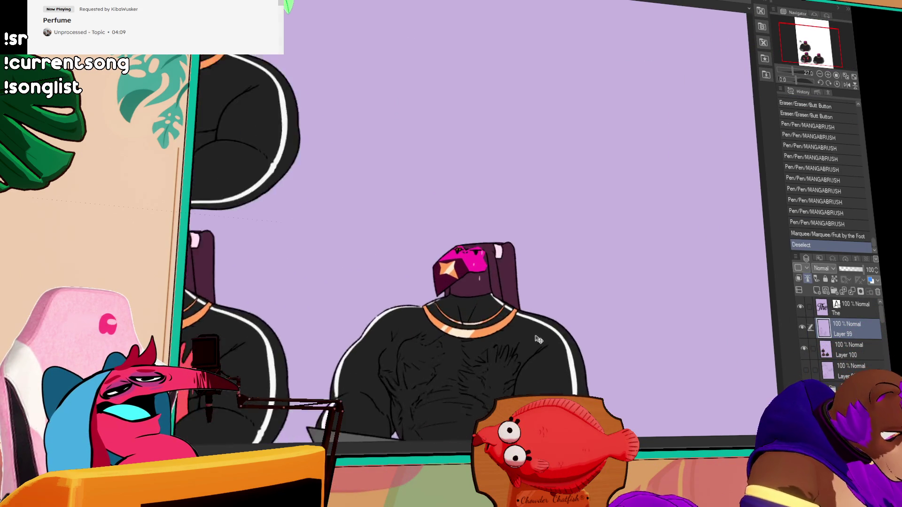
mouse_move(566, 253)
mouse_down()
mouse_move(611, 197)
mouse_move(634, 185)
mouse_up()
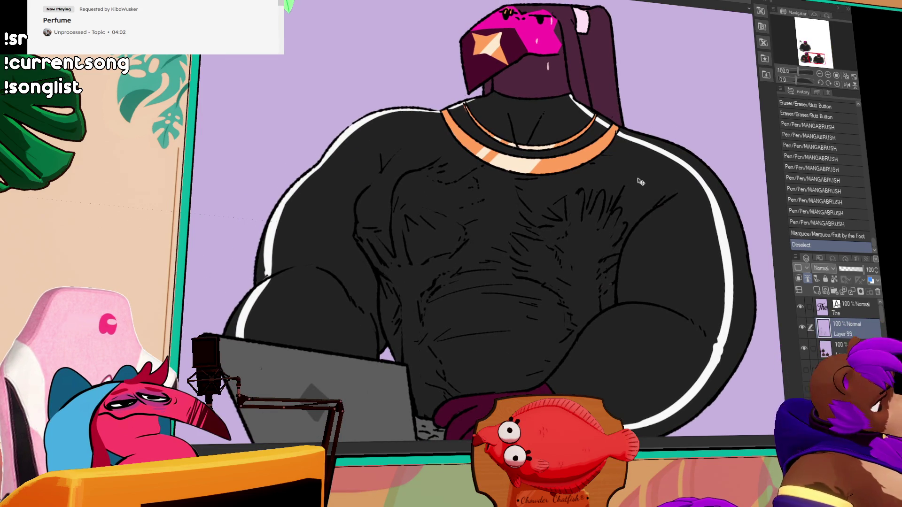
scroll(625, 180, down, 3)
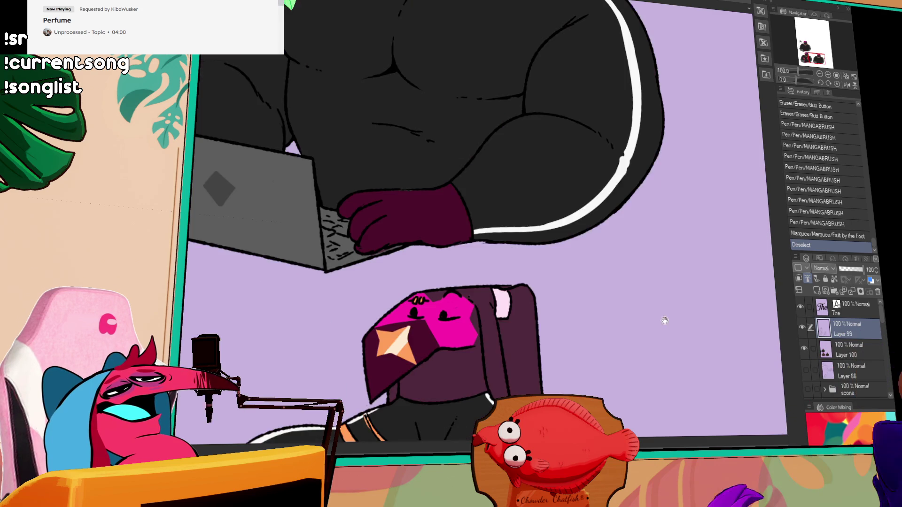
mouse_move(429, 75)
mouse_down()
mouse_move(429, 206)
mouse_move(470, 225)
mouse_move(502, 257)
mouse_up()
scroll(429, 206, up, 1)
scroll(503, 257, up, 1)
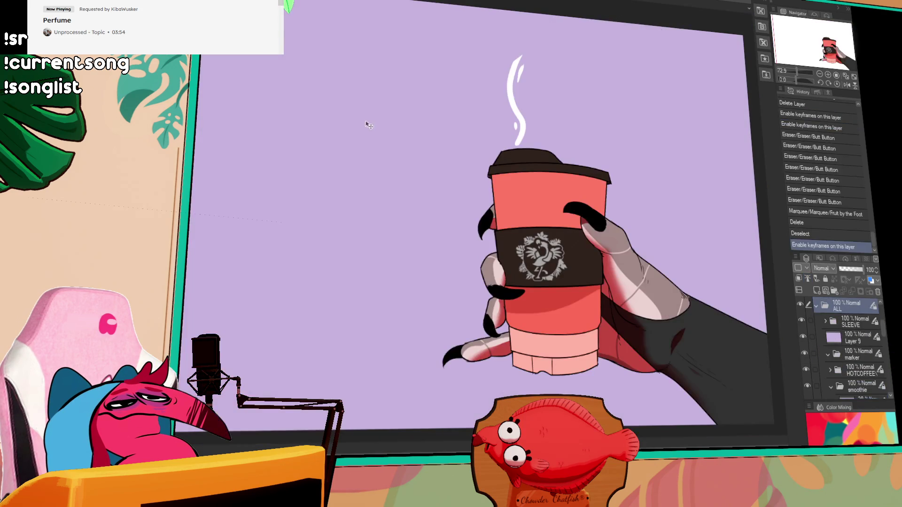
Step: Hide the HOTCOFFEE folder to reveal the pink smoothie and make the smoothie folder active
scroll(837, 353, down, 3)
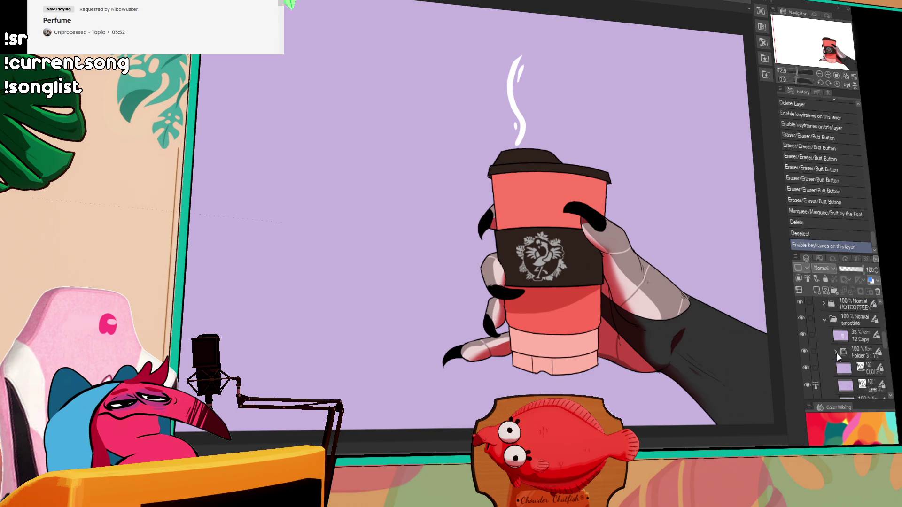
scroll(836, 352, up, 1)
click(802, 329)
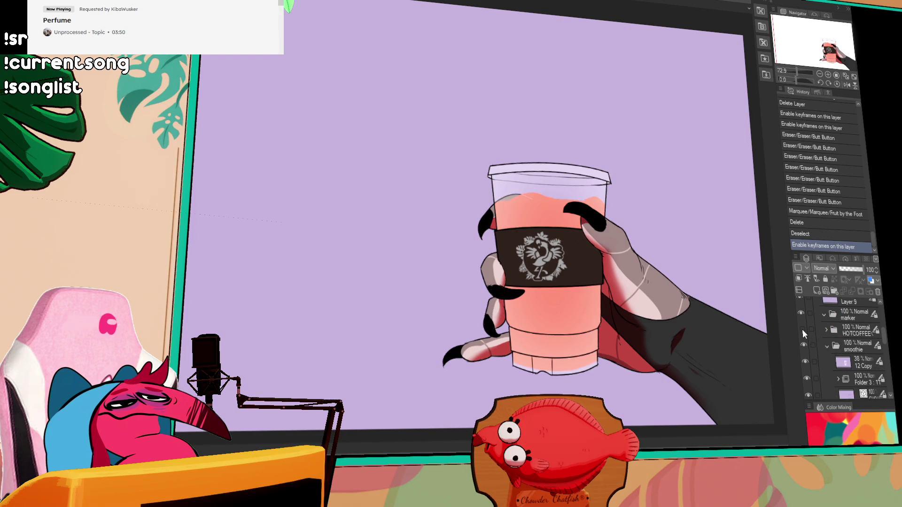
click(849, 348)
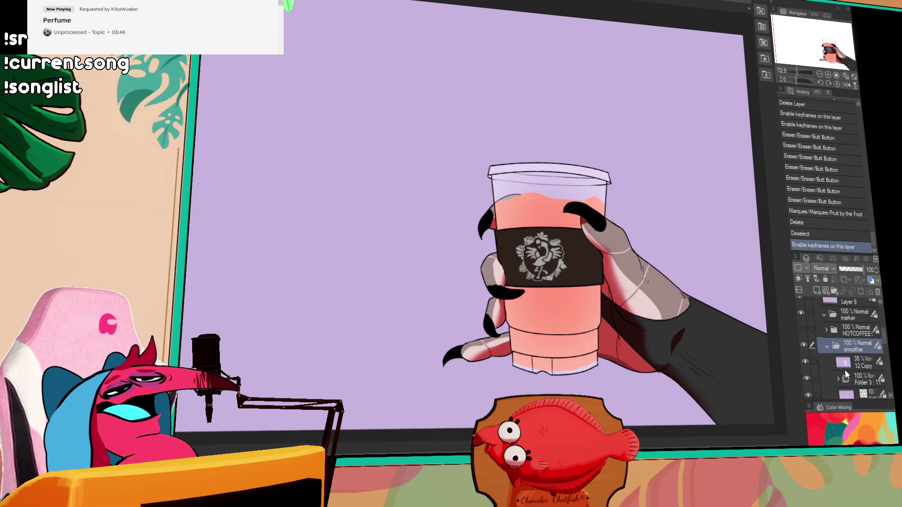
scroll(845, 371, down, 1)
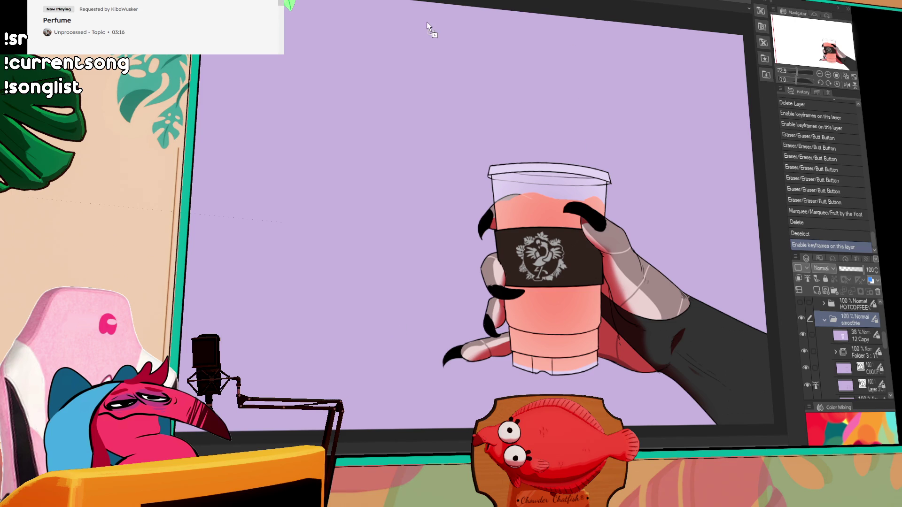
key(ctrl+Tab)
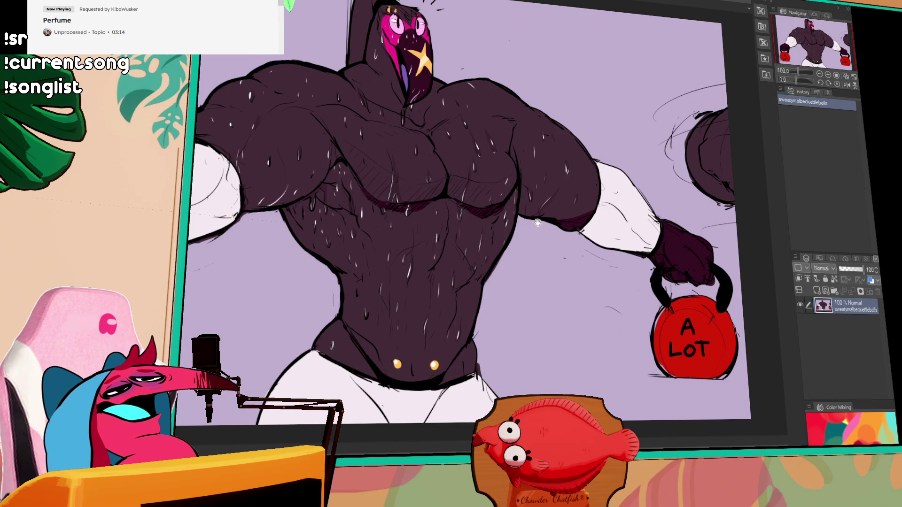
scroll(564, 228, down, 1)
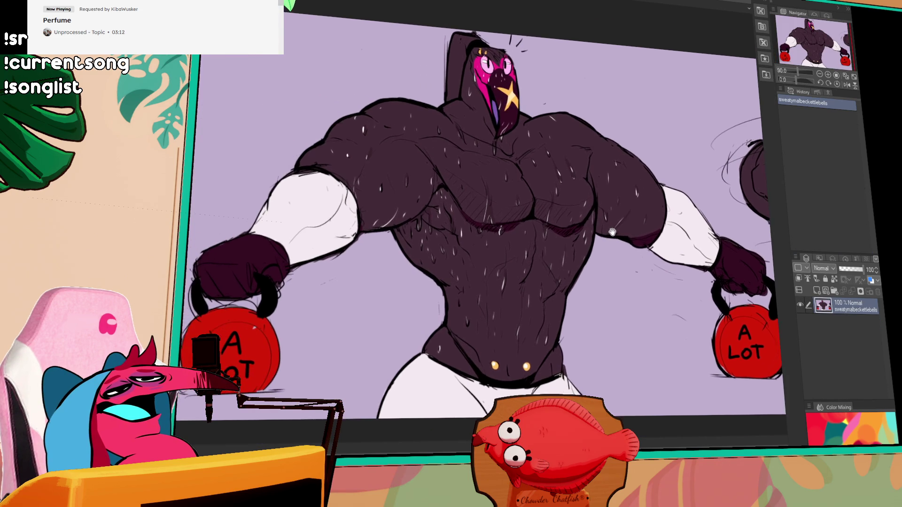
drag(612, 231, 624, 229)
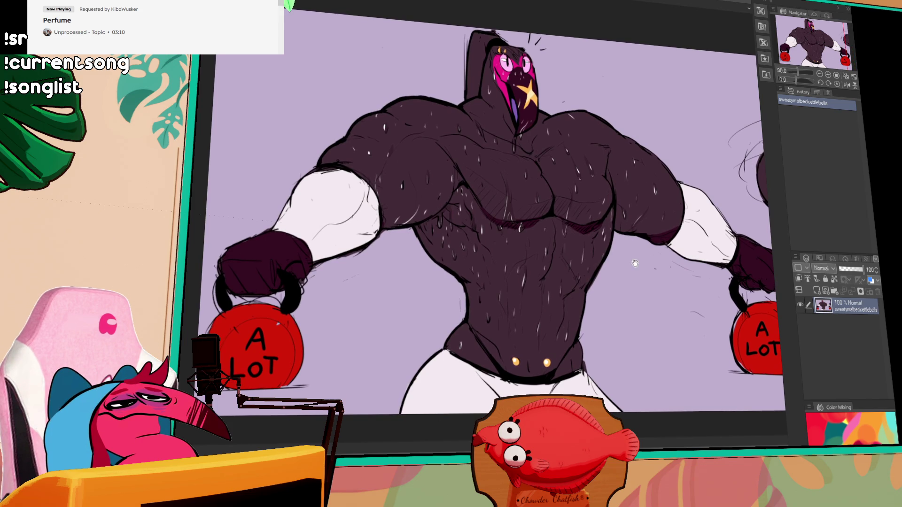
scroll(635, 263, down, 1)
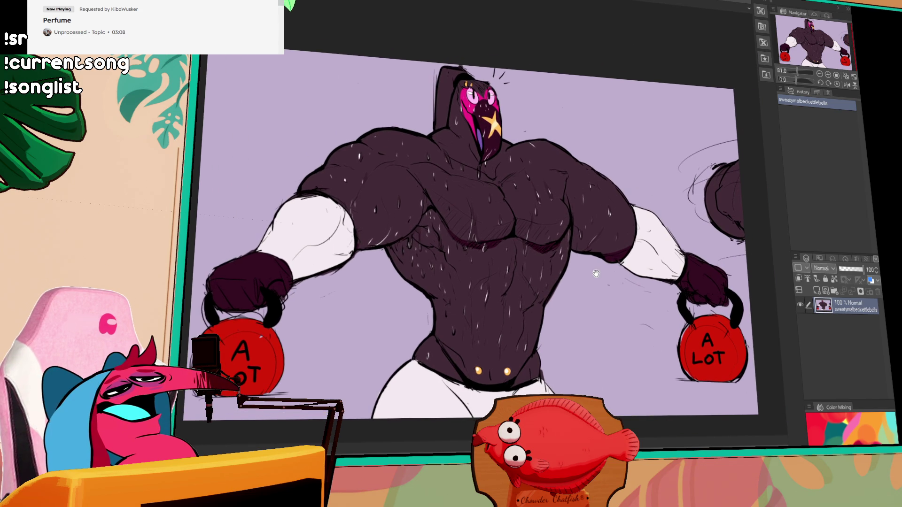
drag(596, 273, 602, 258)
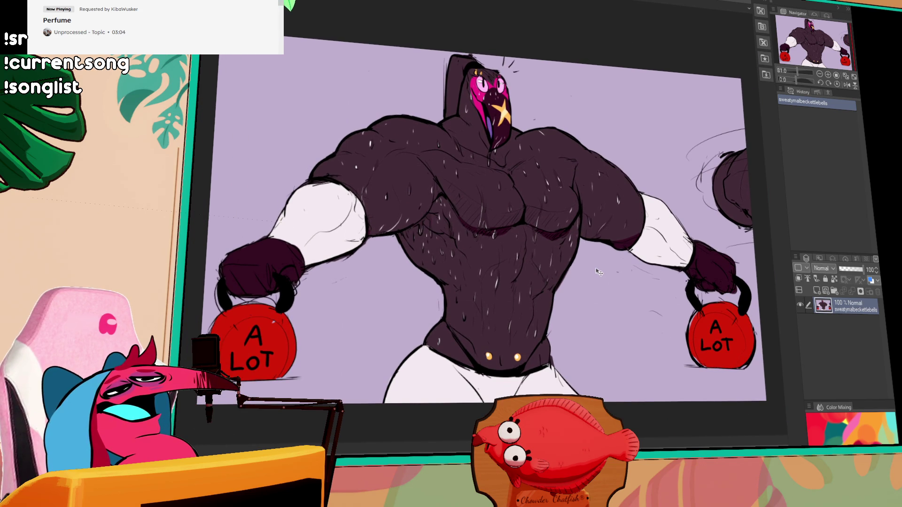
drag(551, 313, 530, 319)
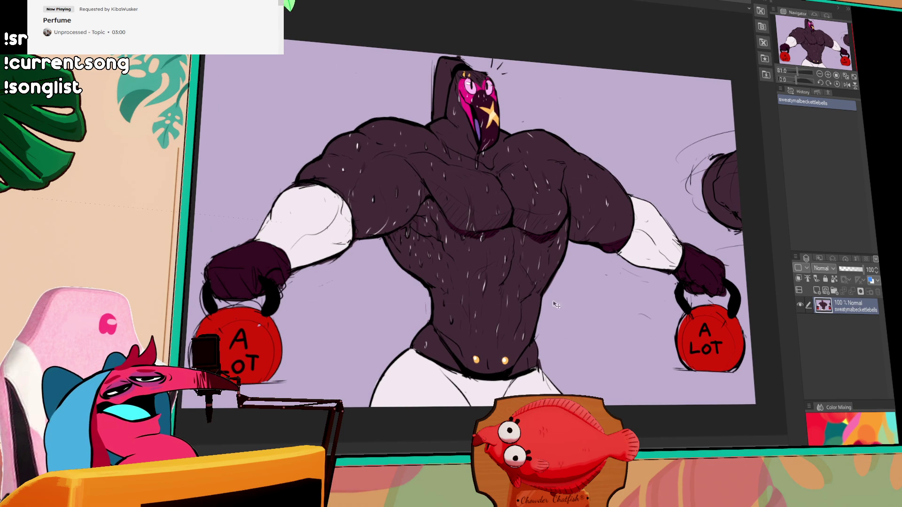
drag(586, 309, 593, 332)
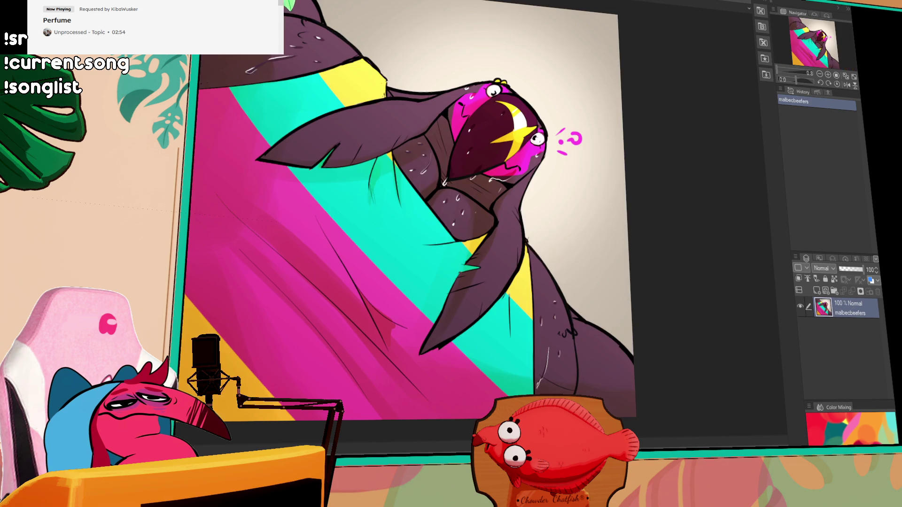
click(599, 1)
Step: Look over the striped and hooded bird drawings, then move to the malbecmorningBONES skeleton sketch
scroll(656, 201, up, 1)
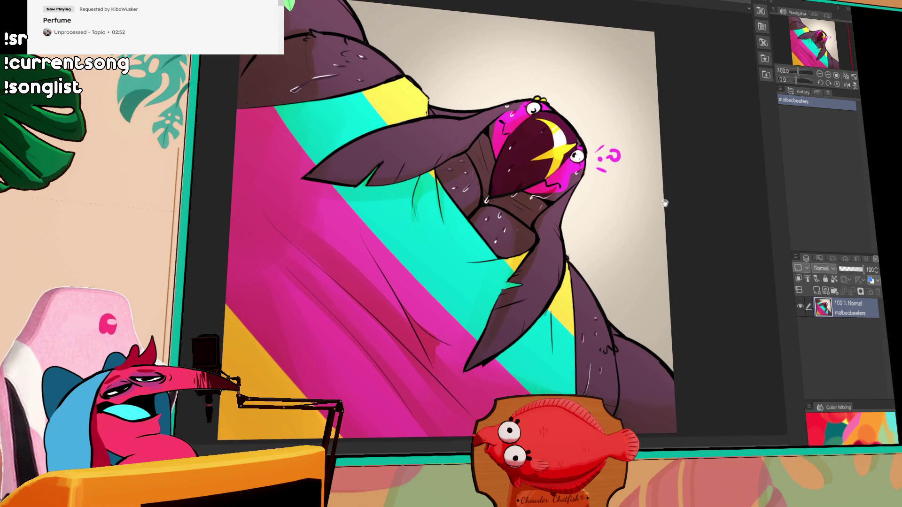
drag(675, 209, 678, 208)
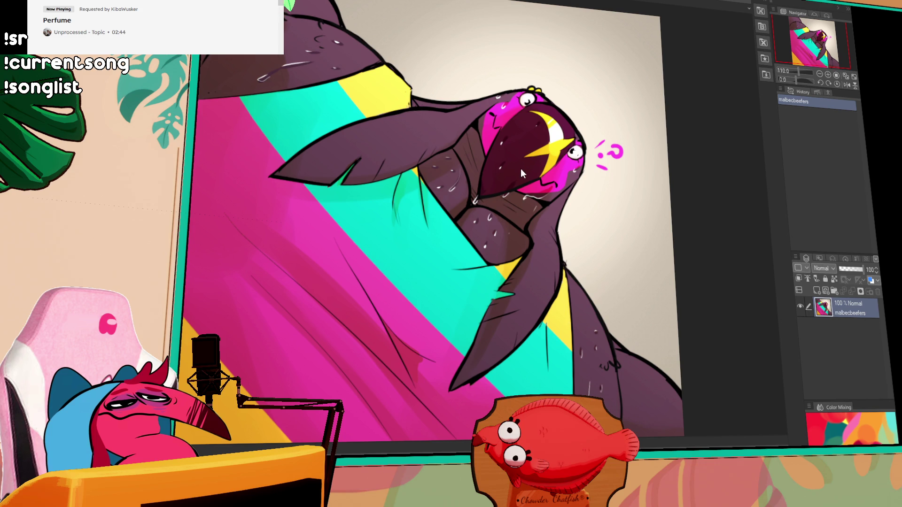
key(ctrl+Tab)
drag(513, 169, 528, 170)
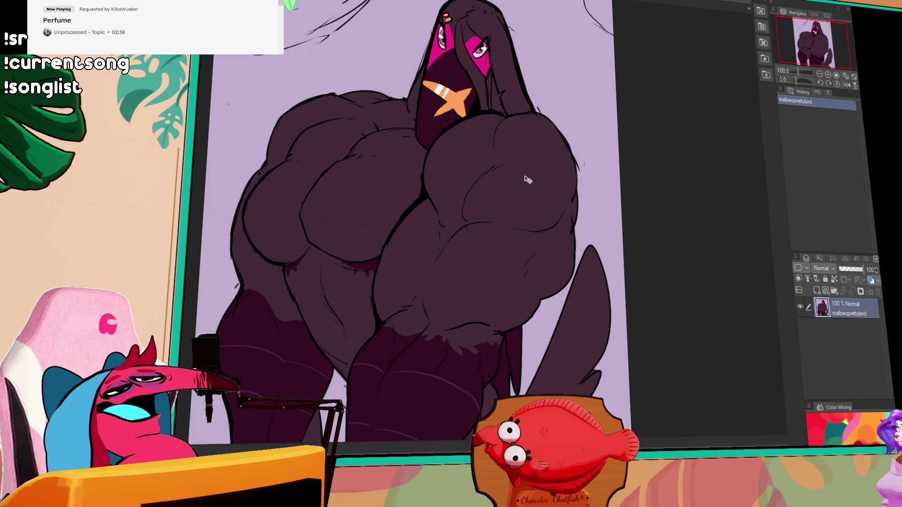
drag(525, 176, 526, 187)
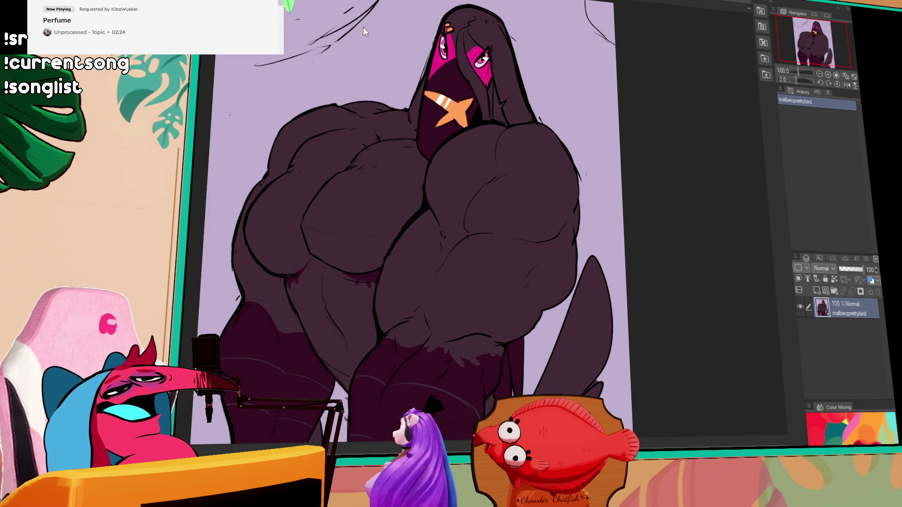
key(ctrl+Tab)
scroll(463, 101, up, 3)
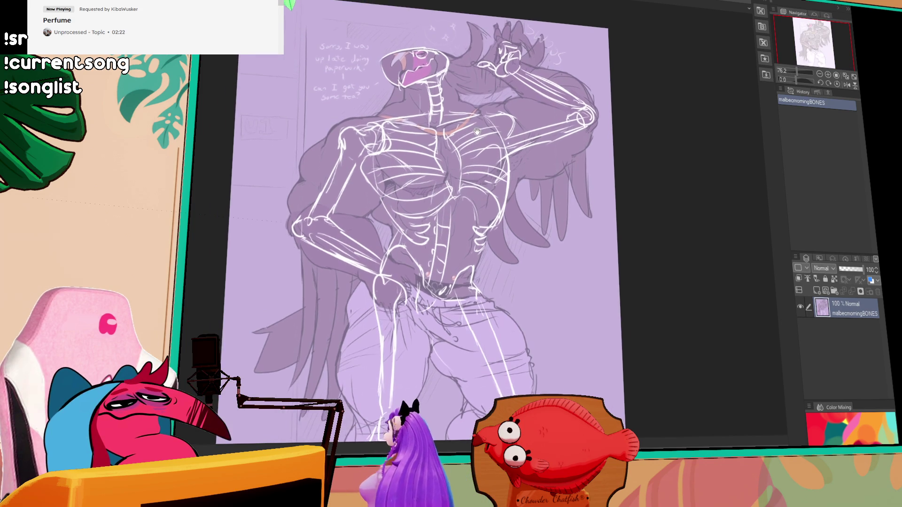
Step: Pan the skeleton sketch, then cycle back through the kettlebell, lineup and laptop drawings
drag(525, 130, 522, 180)
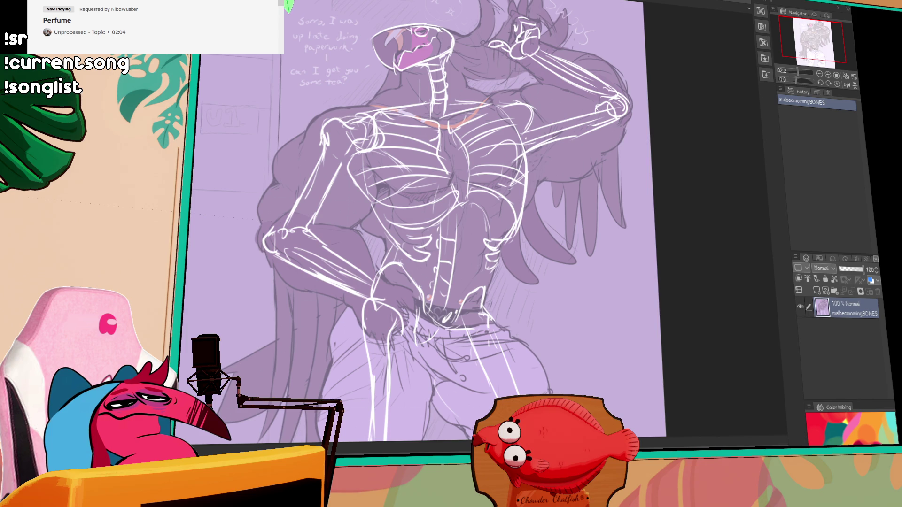
key(ctrl+Tab)
key(ctrl+Tab)
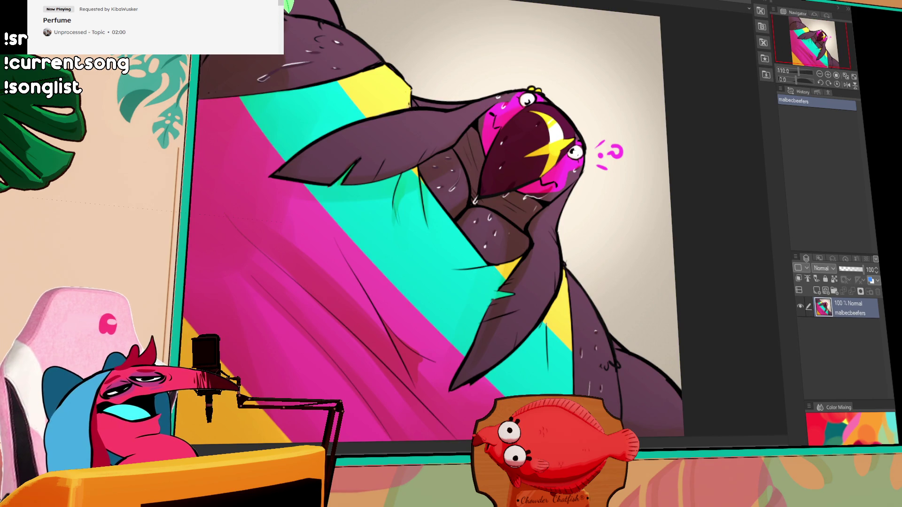
key(ctrl+Tab)
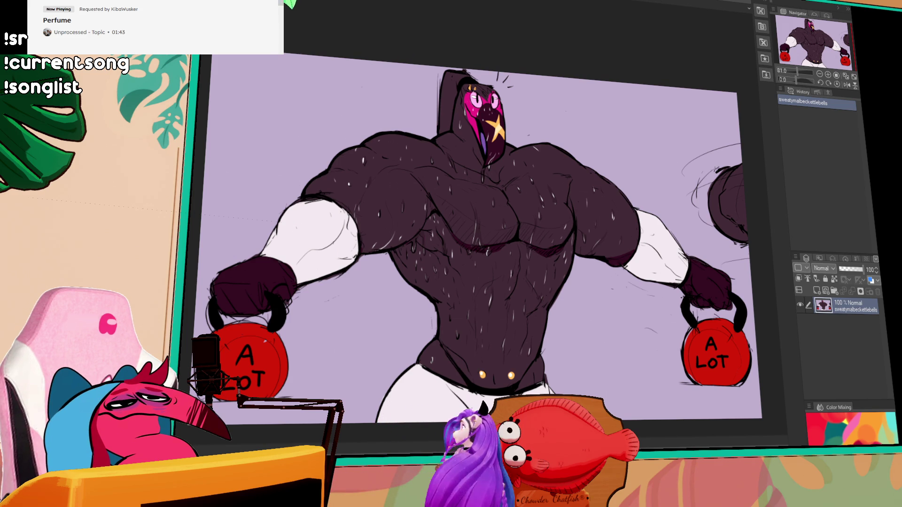
key(ctrl+Tab)
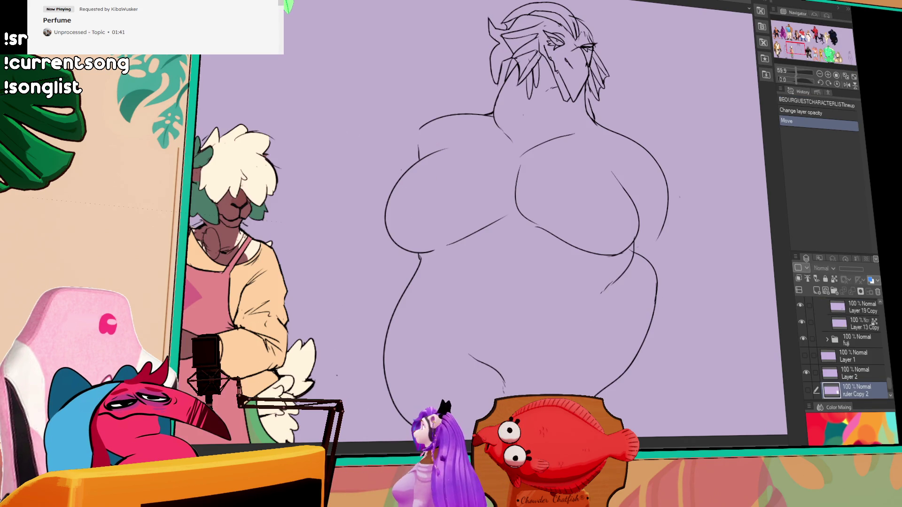
key(ctrl+Tab)
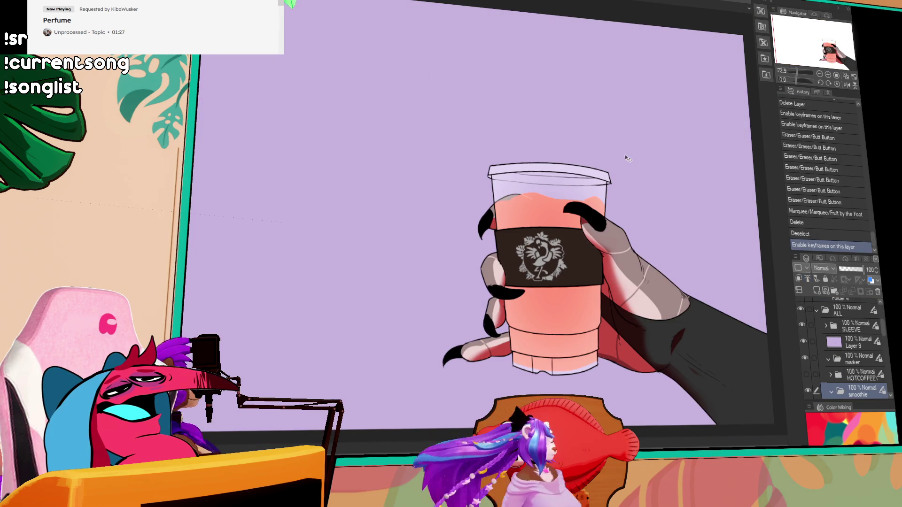
Step: Undo a stray raster layer, then add a new vector layer above the lower cup layer
scroll(682, 315, right, 3)
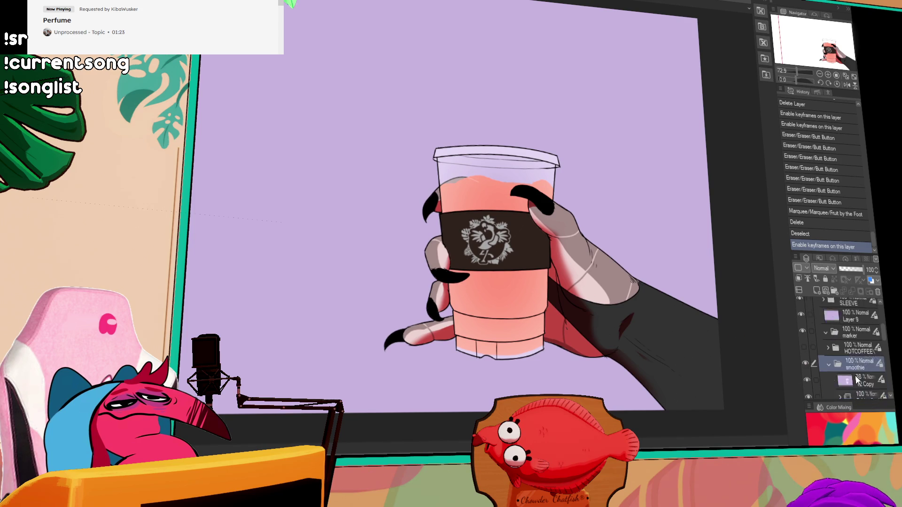
scroll(844, 357, down, 5)
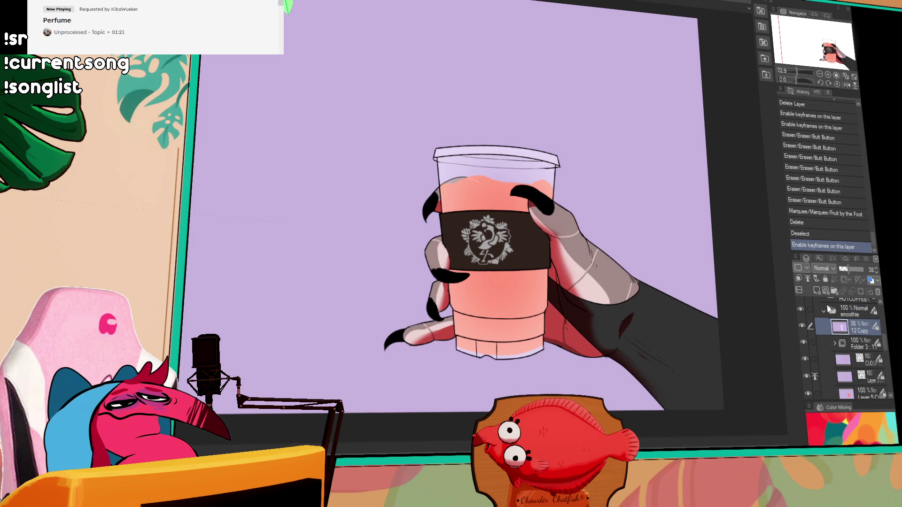
click(816, 291)
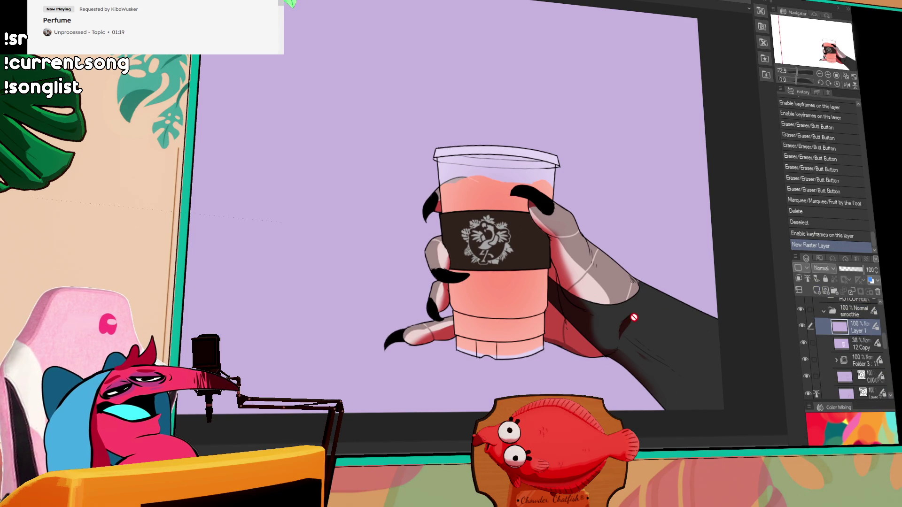
key(ctrl+z)
click(810, 359)
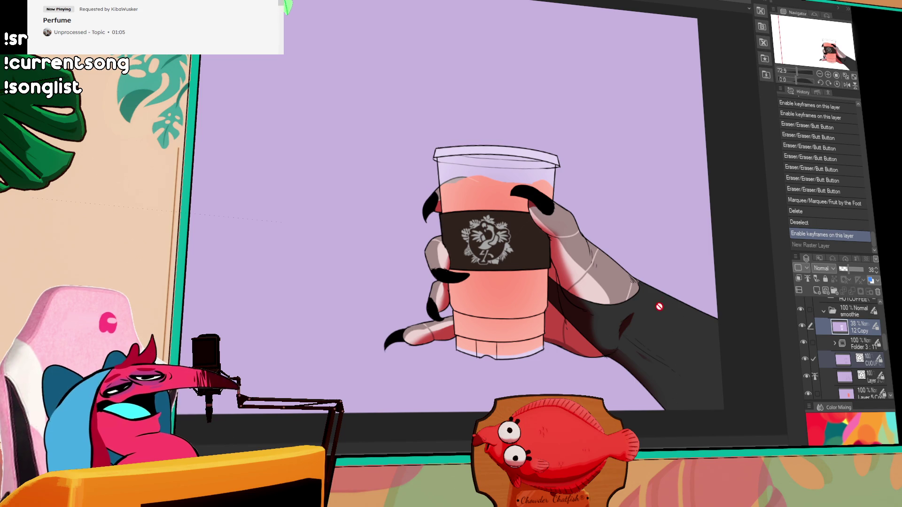
click(856, 360)
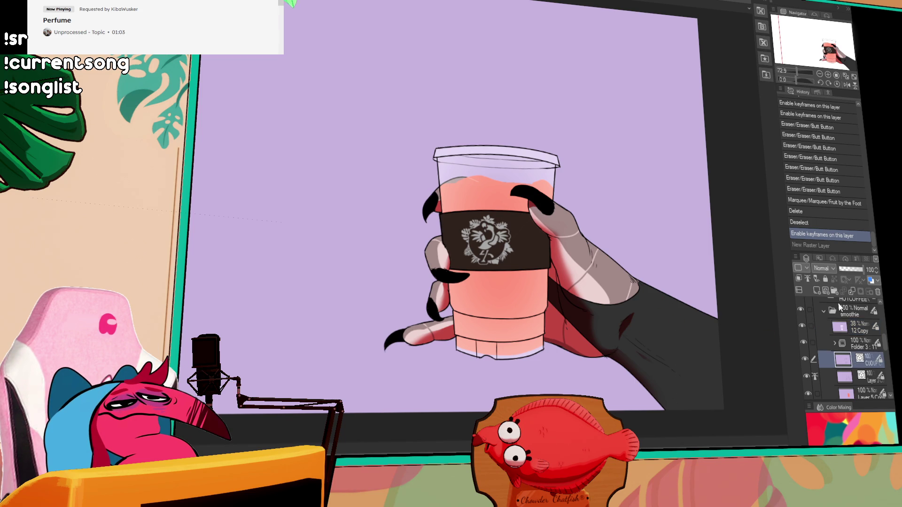
click(826, 291)
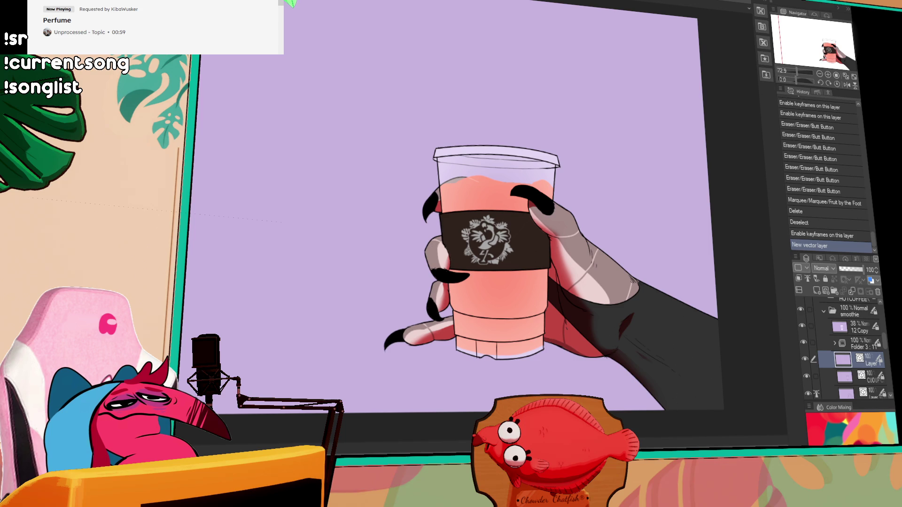
scroll(489, 200, up, 3)
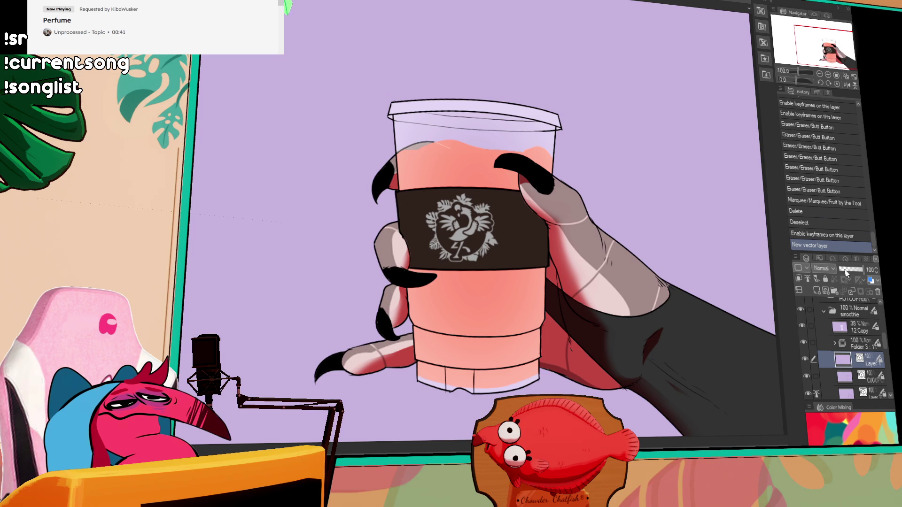
scroll(836, 374, up, 2)
scroll(836, 329, up, 3)
click(852, 323)
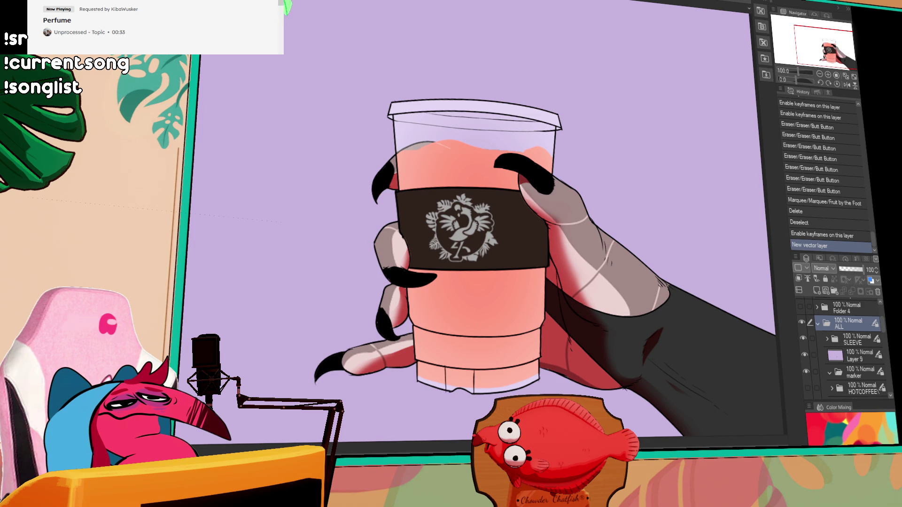
key(ctrl+shift+k)
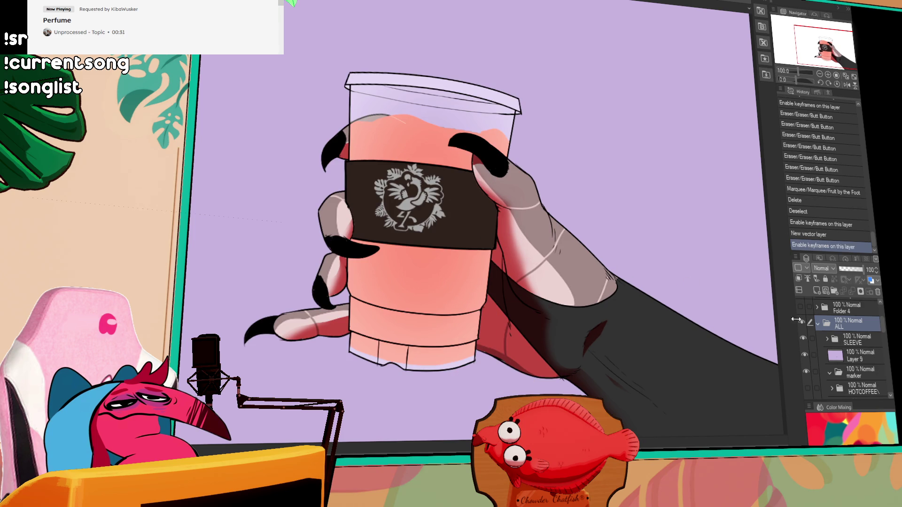
scroll(845, 357, down, 2)
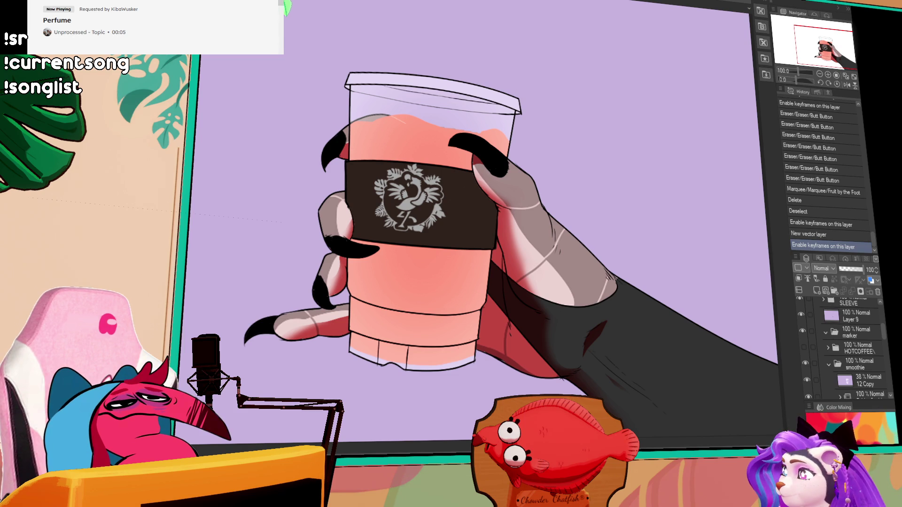
scroll(687, 227, down, 1)
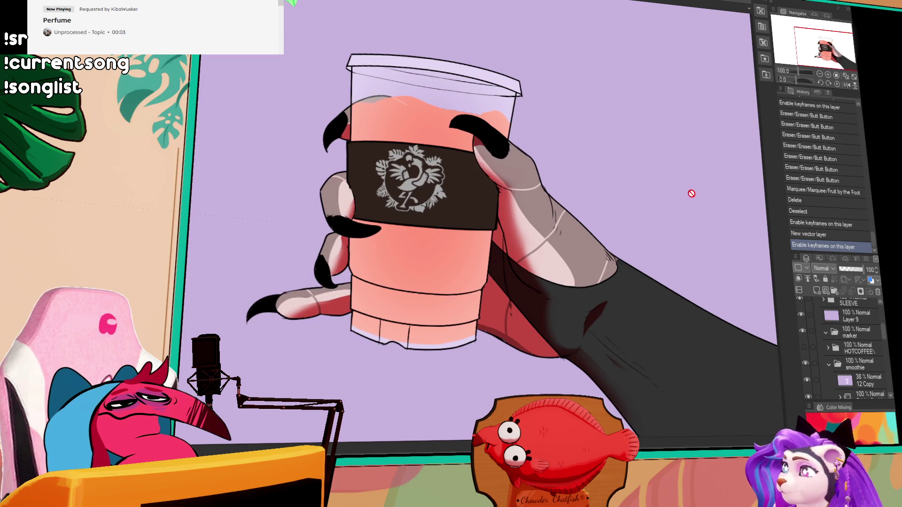
scroll(667, 183, up, 1)
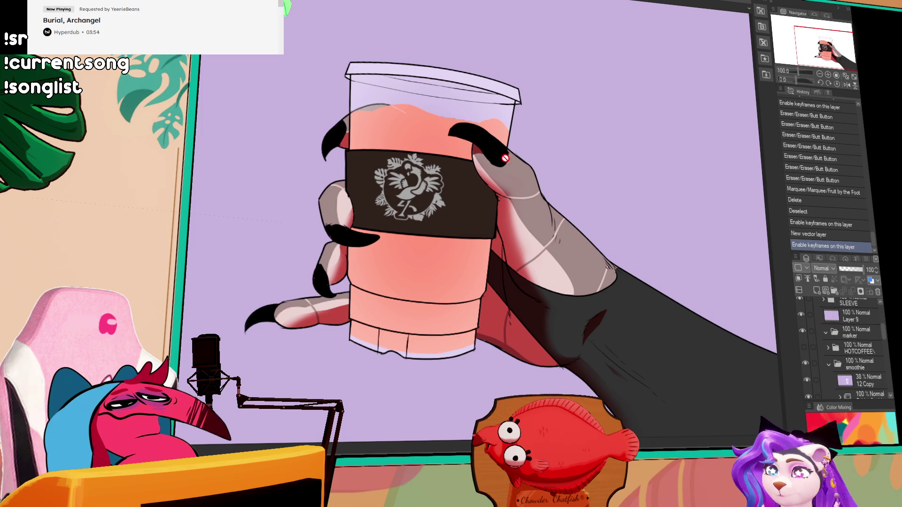
drag(887, 335, 885, 357)
click(845, 321)
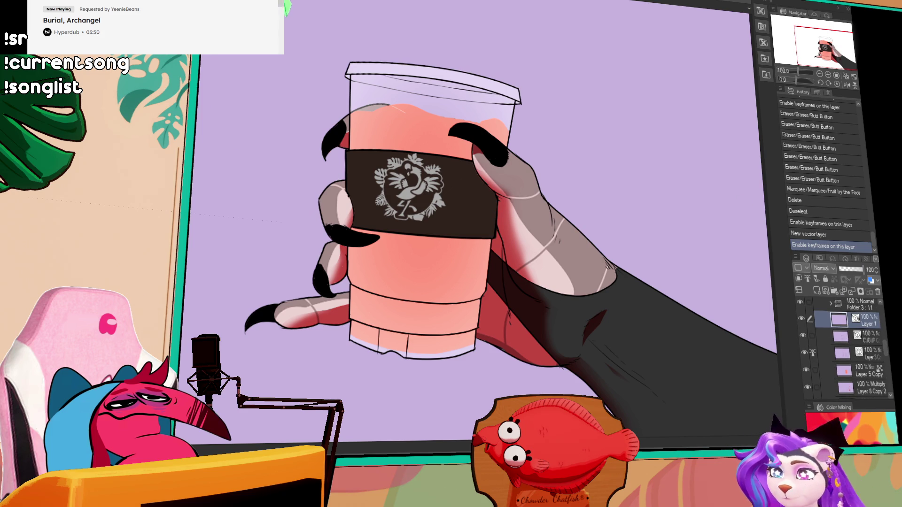
Step: Draw a tall, narrow rectangle over the cup on Layer 1 to form the straw
drag(127, 94, 150, 367)
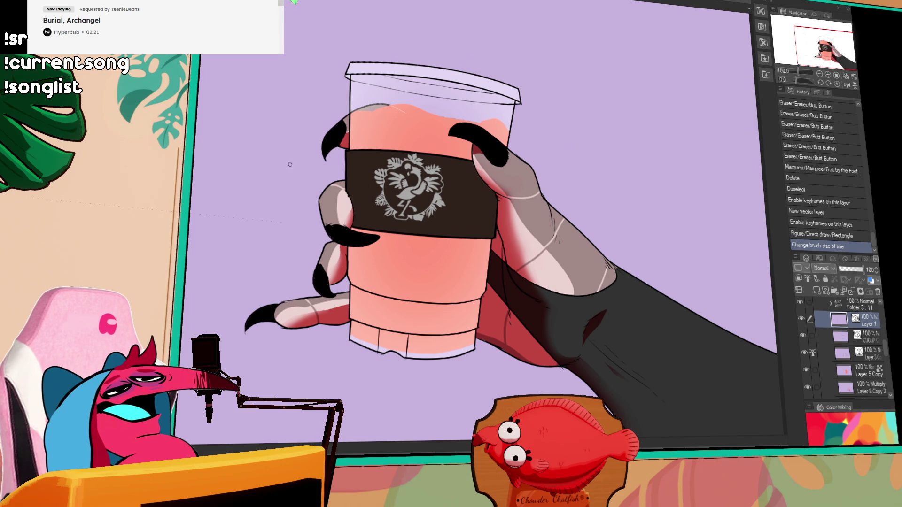
Step: Select the straw rectangle, stretch its top edge up above the cup, and nudge it slightly right
drag(214, 134, 225, 145)
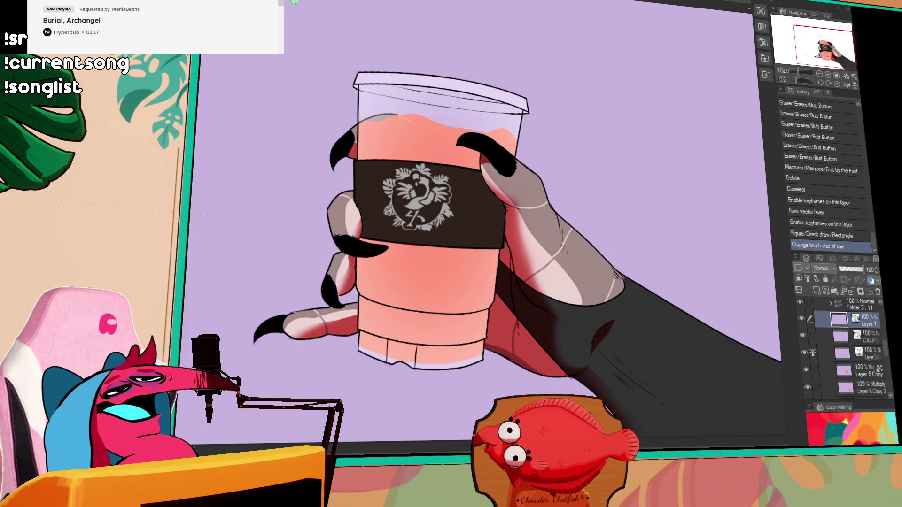
drag(407, 71, 431, 343)
mouse_move(432, 79)
mouse_down()
mouse_move(478, 79)
mouse_move(445, 56)
mouse_up()
drag(437, 23, 443, 2)
drag(474, 38, 456, 82)
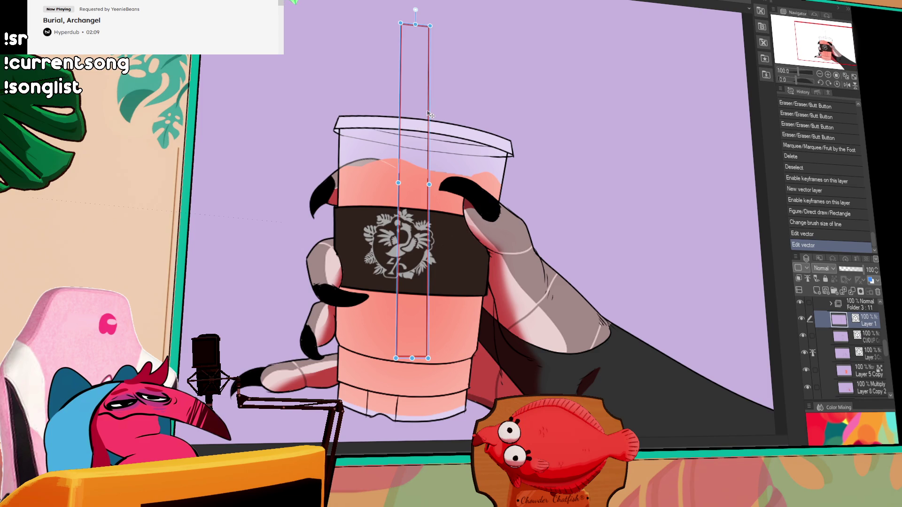
drag(428, 114, 437, 113)
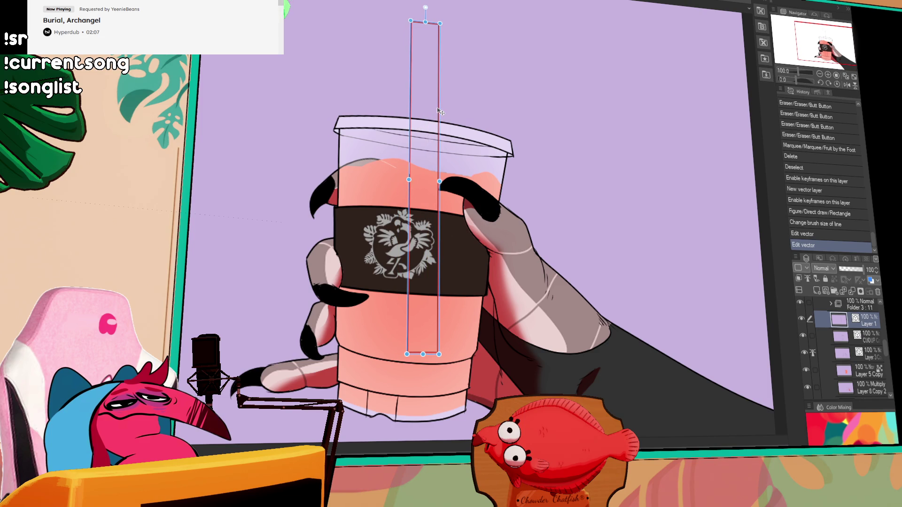
click(440, 111)
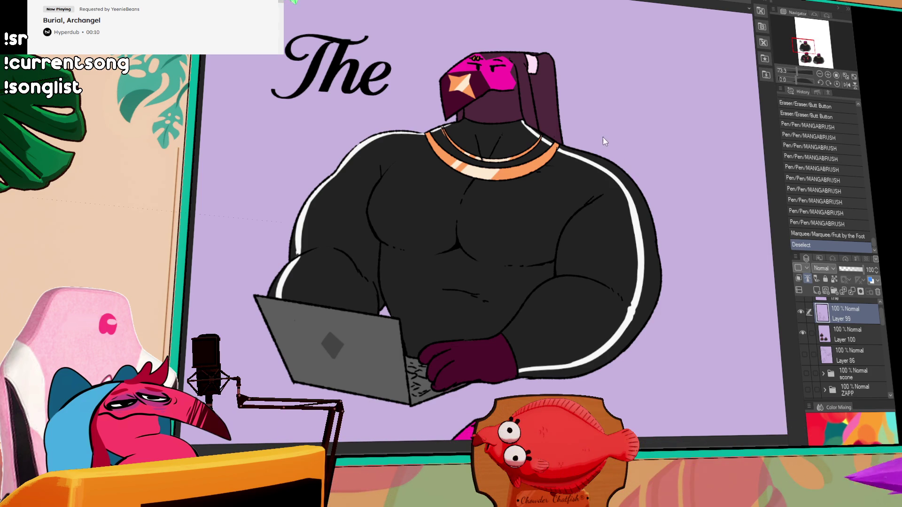
Step: Switch back to the coffee-cup canvas with Ctrl+Tab and pan to show the cup and straw
key(space)
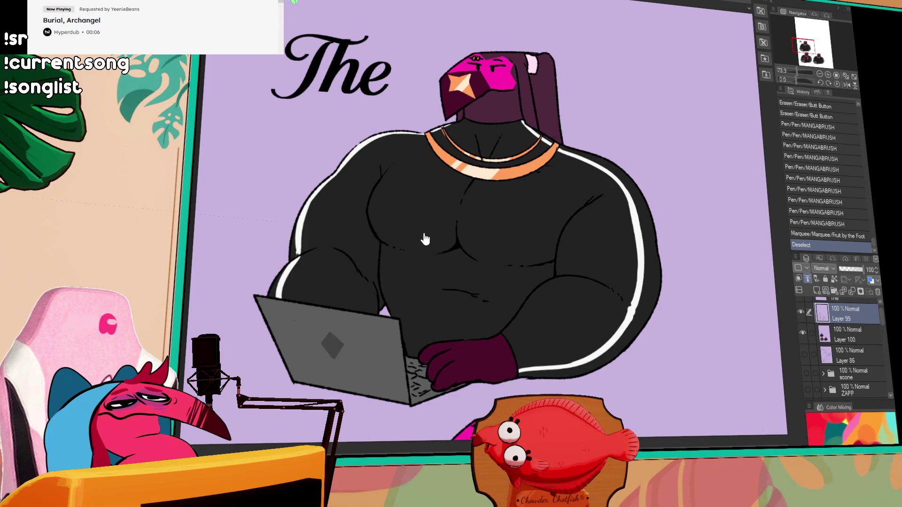
key(space)
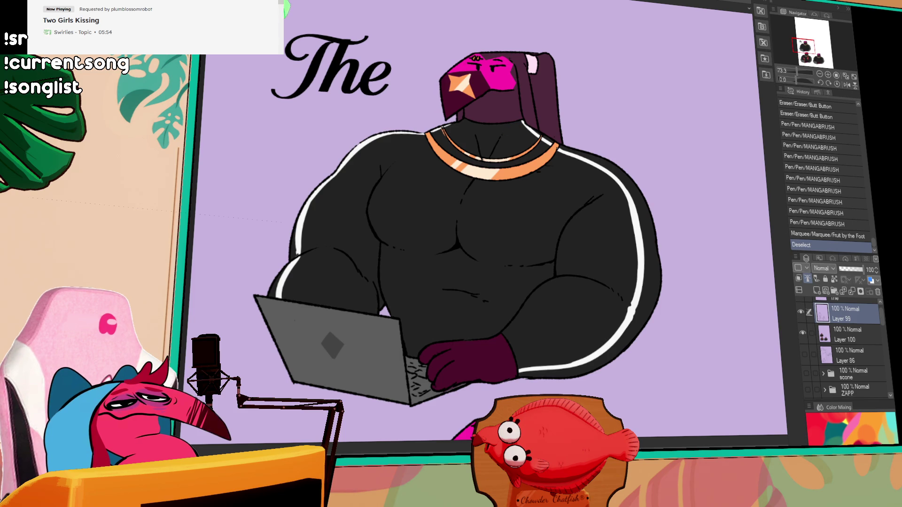
key(ctrl+Tab)
drag(466, 43, 519, 114)
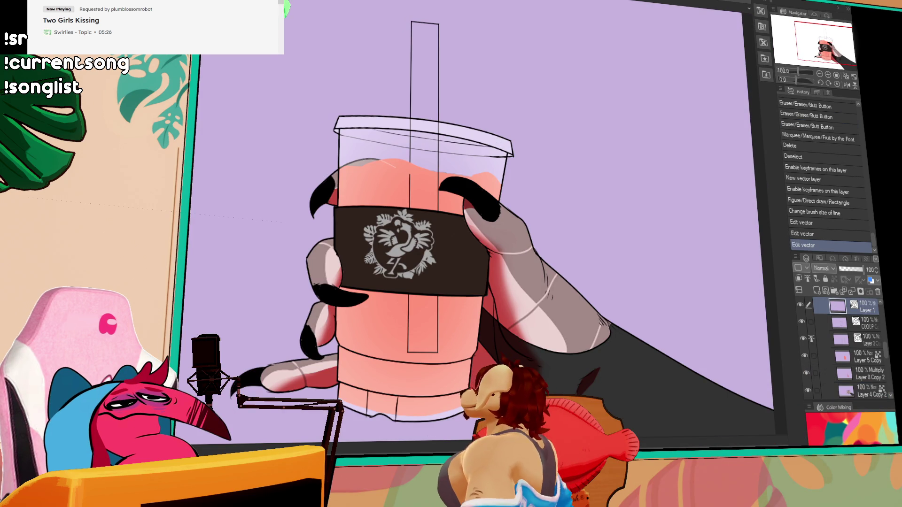
Step: Pinch the straw's top edge line twice more so it sits higher and slants slightly
scroll(441, 25, up, 5)
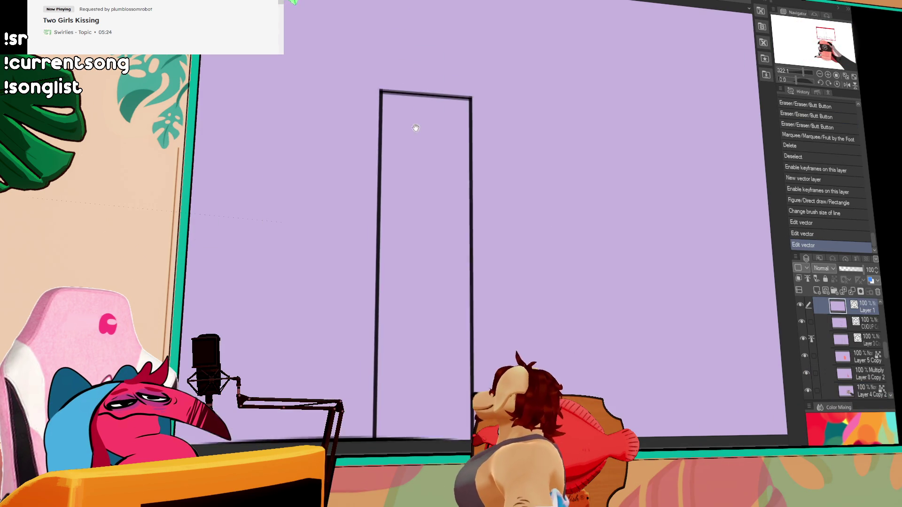
mouse_move(431, 86)
mouse_down()
mouse_move(429, 61)
mouse_move(426, 78)
mouse_up()
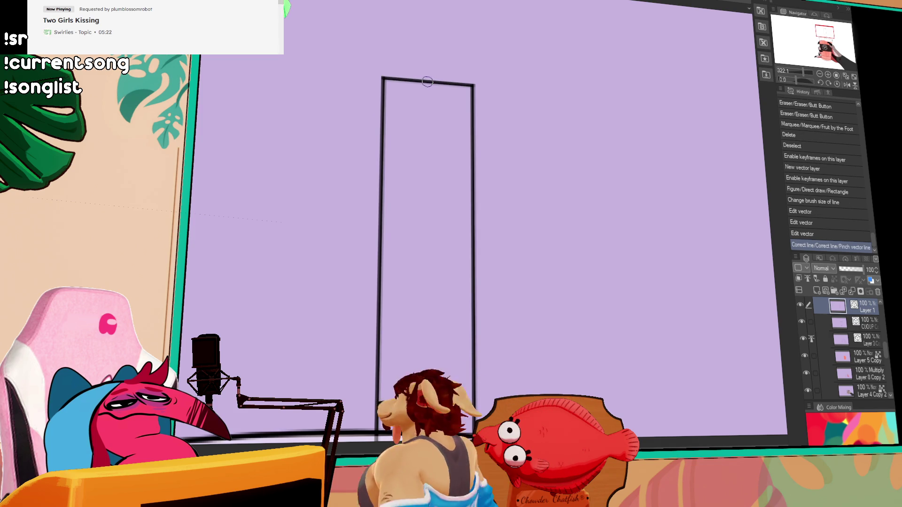
click(426, 77)
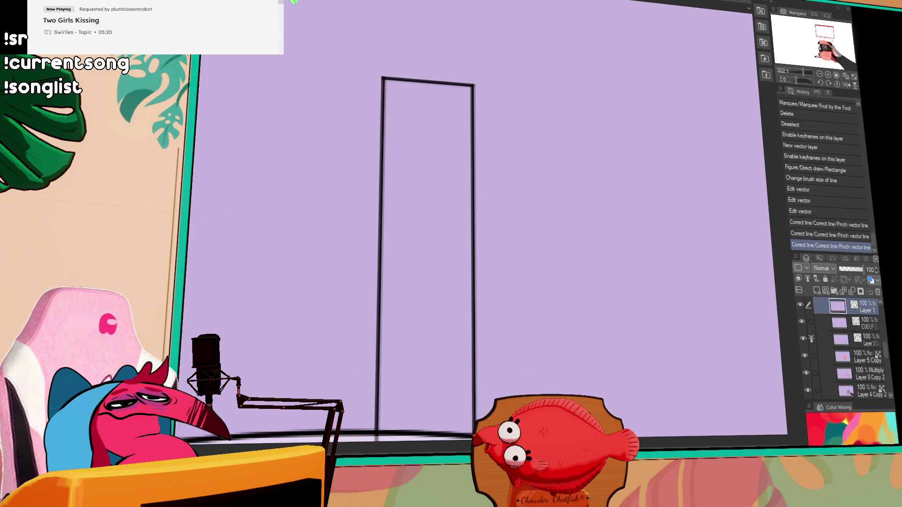
click(417, 80)
click(418, 81)
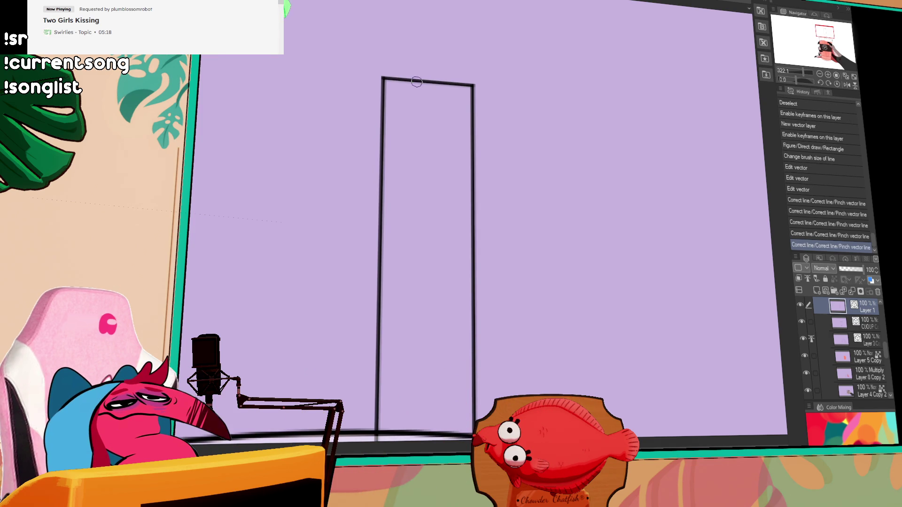